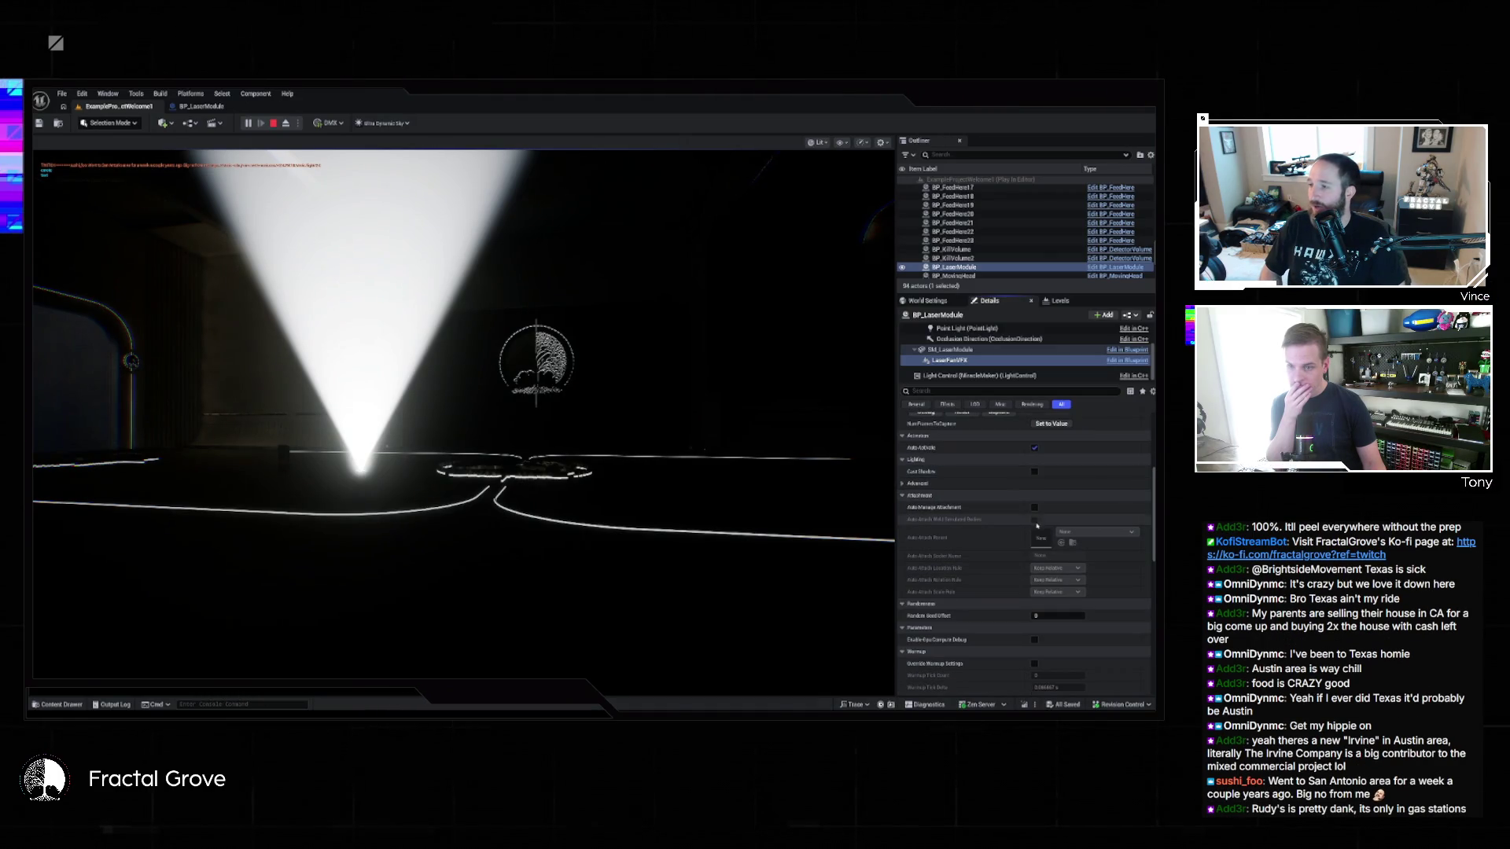
# Step: Stop the running level play test and return to editing
pyautogui.scroll(-3, 1032, 542)
pyautogui.scroll(-3, 1031, 551)
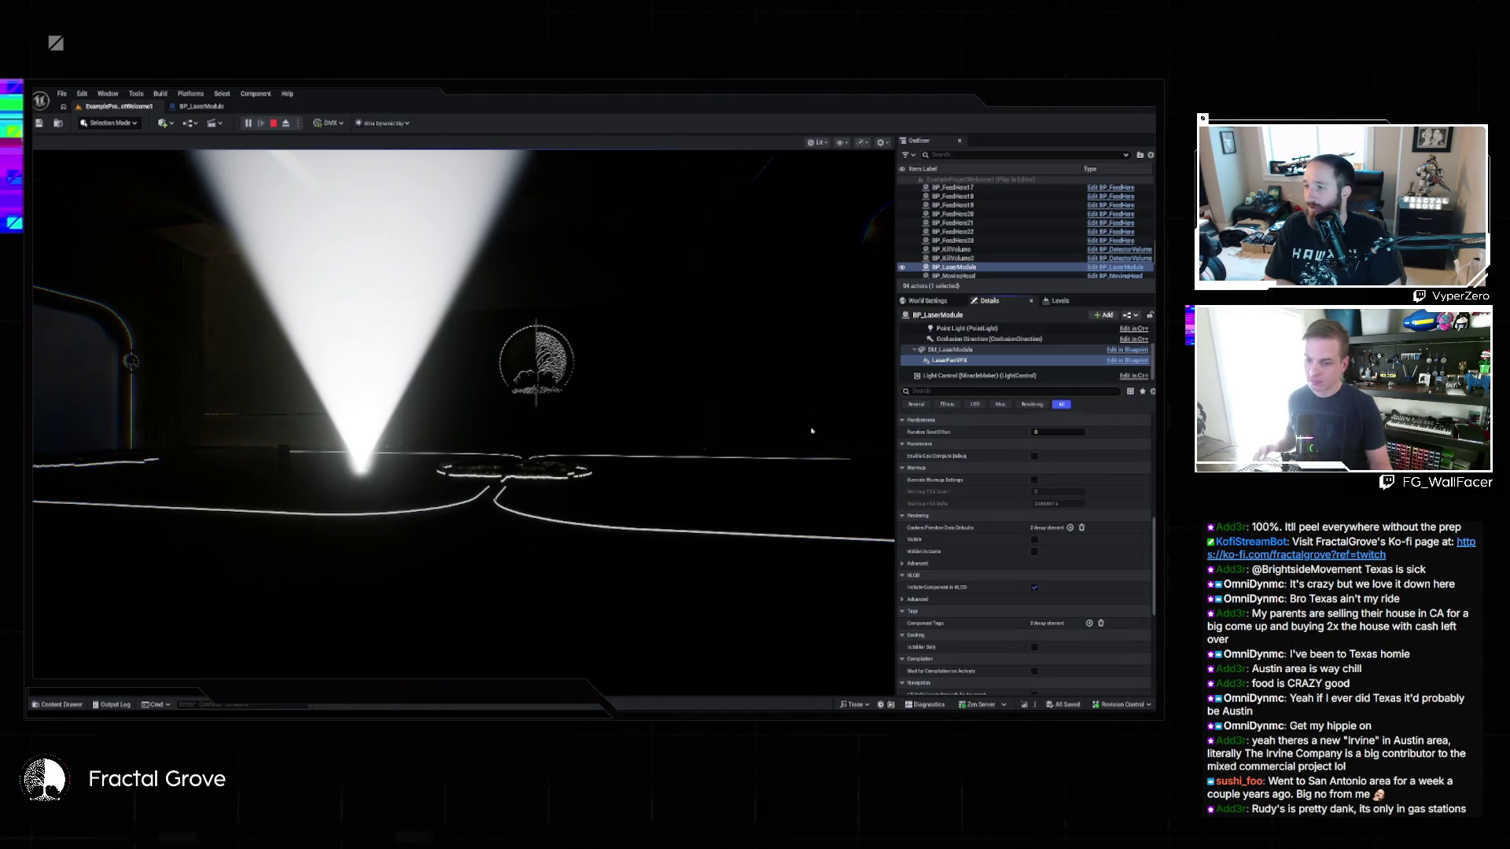
pyautogui.press('Escape')
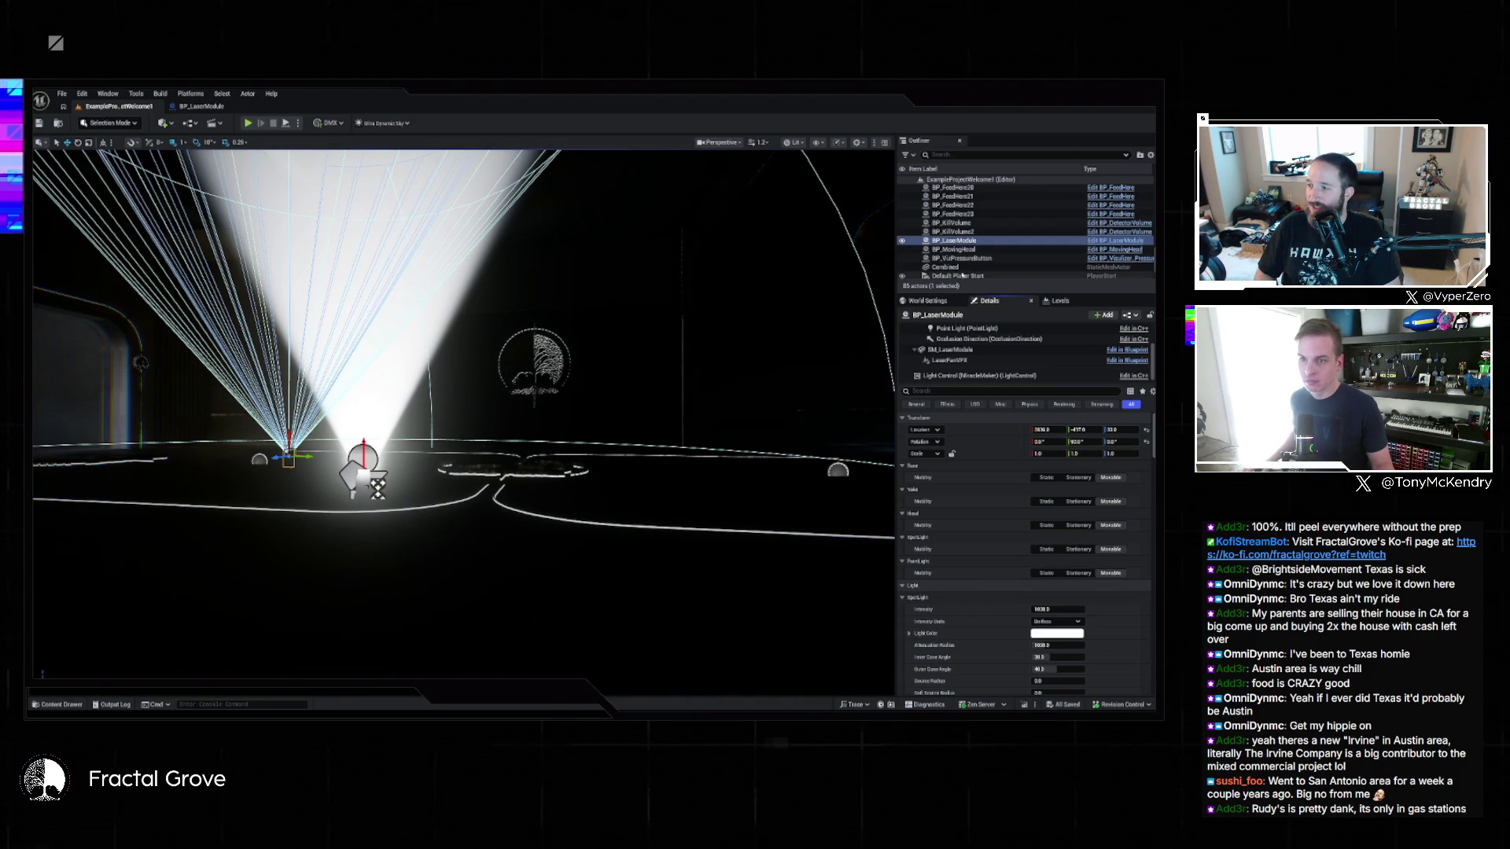
# Step: Drag the LaserFanVFX Angle to about 145, undo back to 180, then locate VFX_LaserFan in Savoy
pyautogui.click(950, 360)
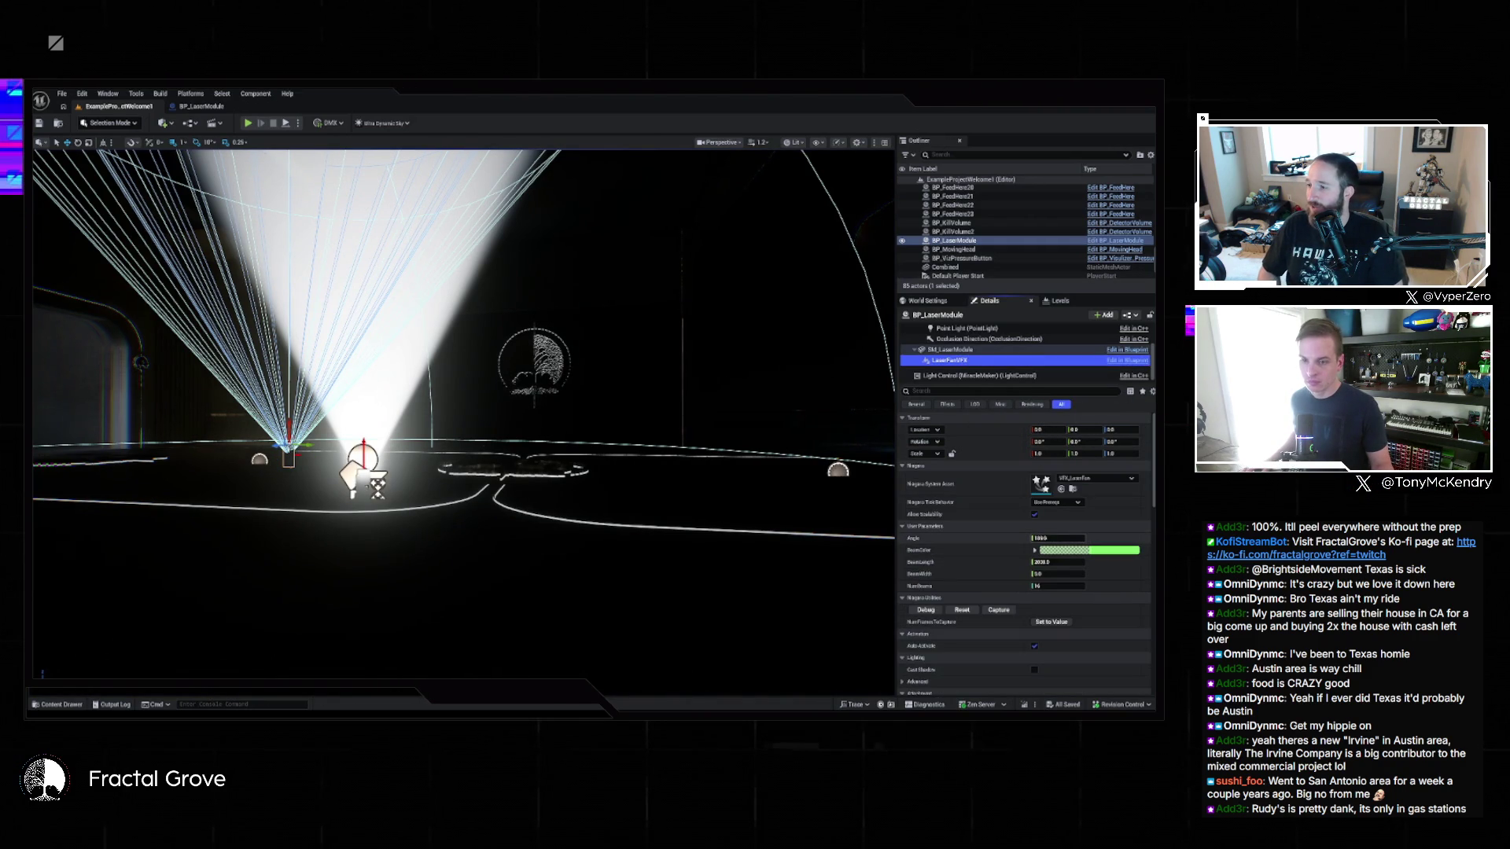
pyautogui.click(1056, 538)
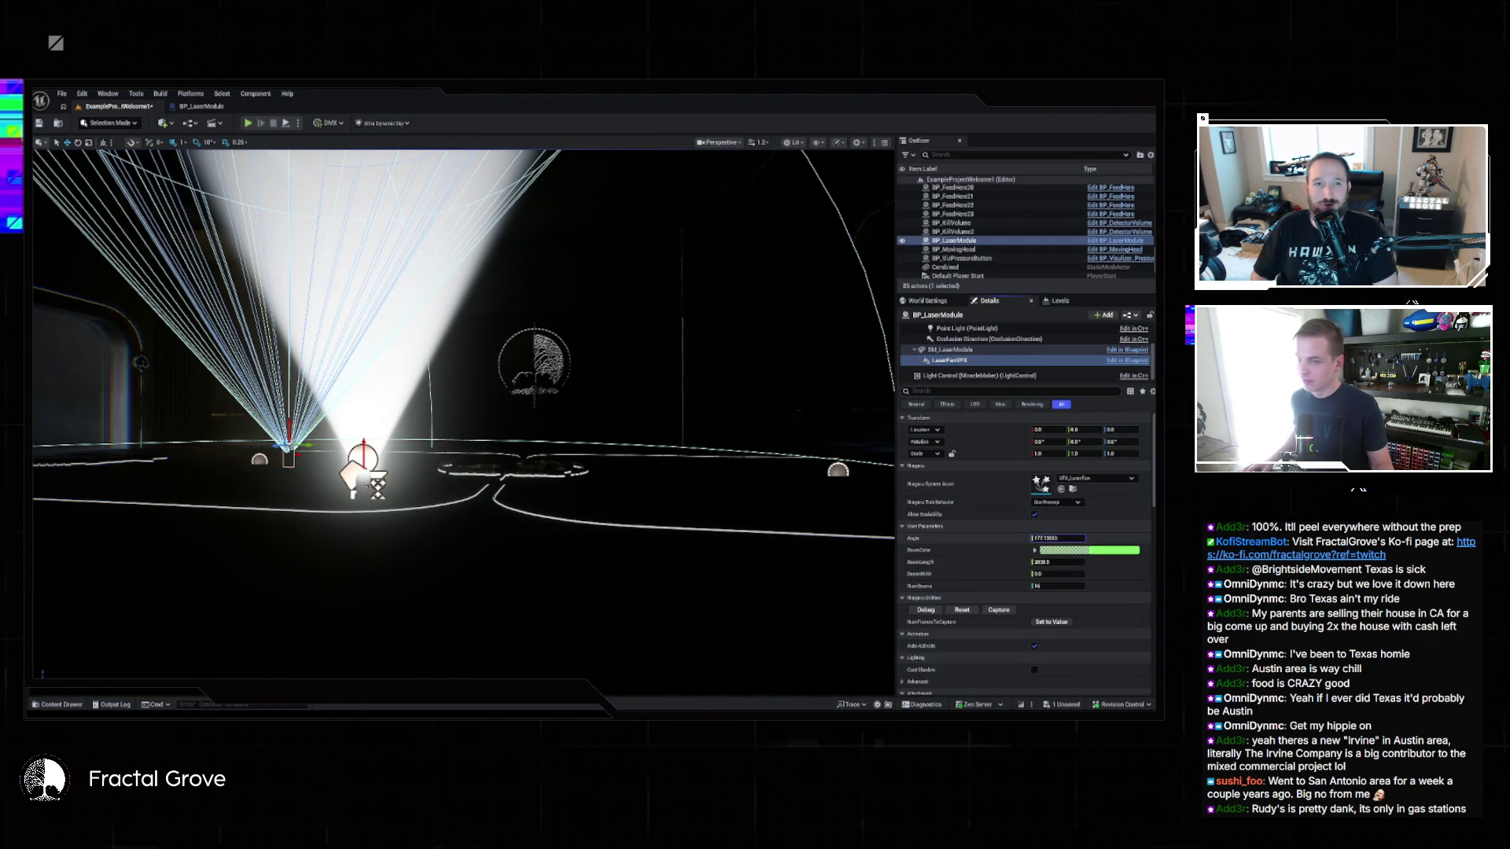
pyautogui.moveTo(1056, 538); pyautogui.dragTo(1042, 539)
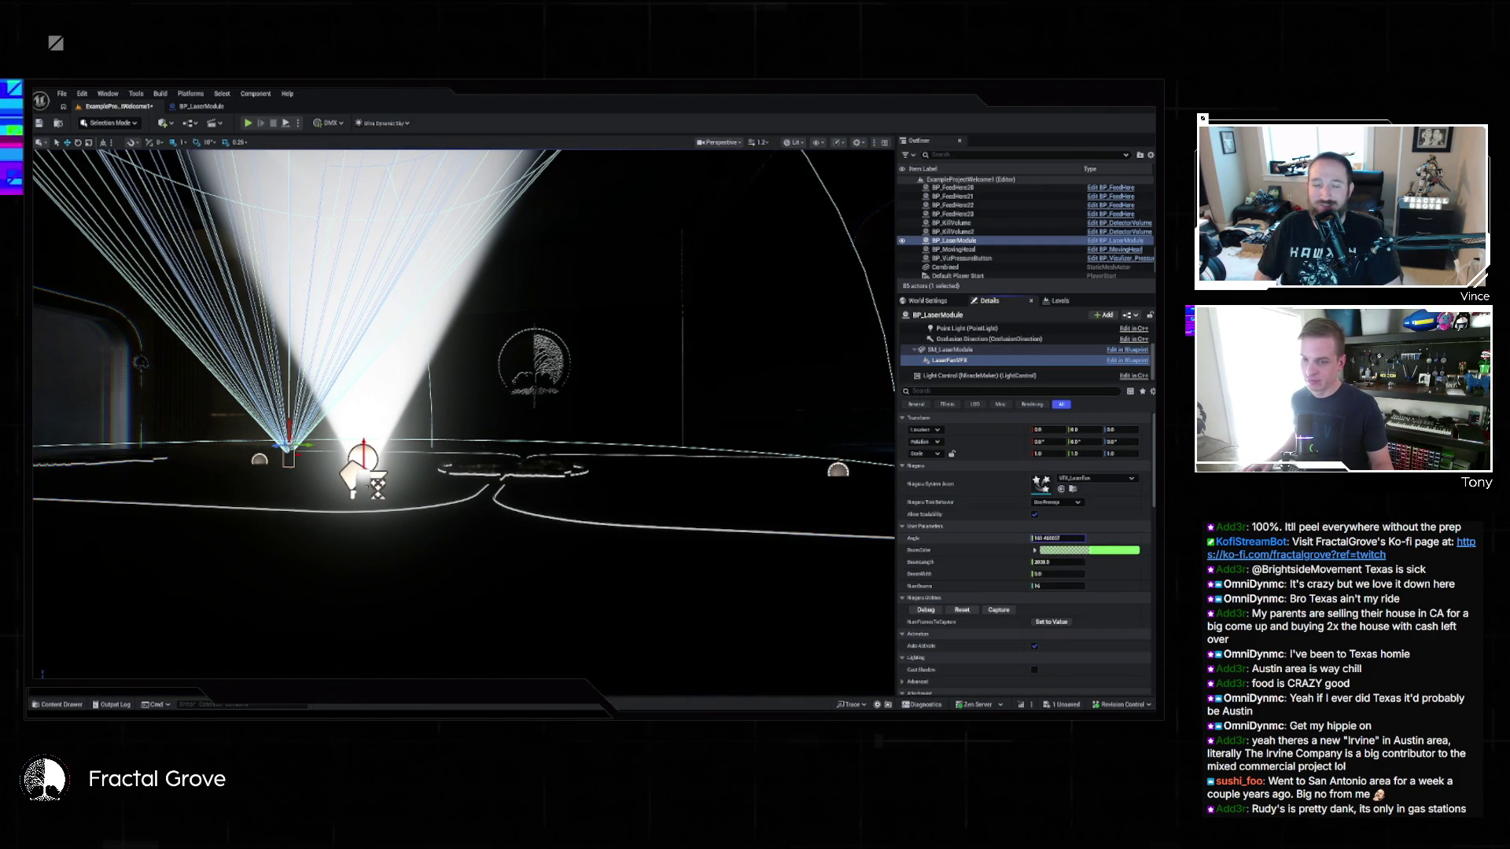
pyautogui.hotkey('ctrl', 'z')
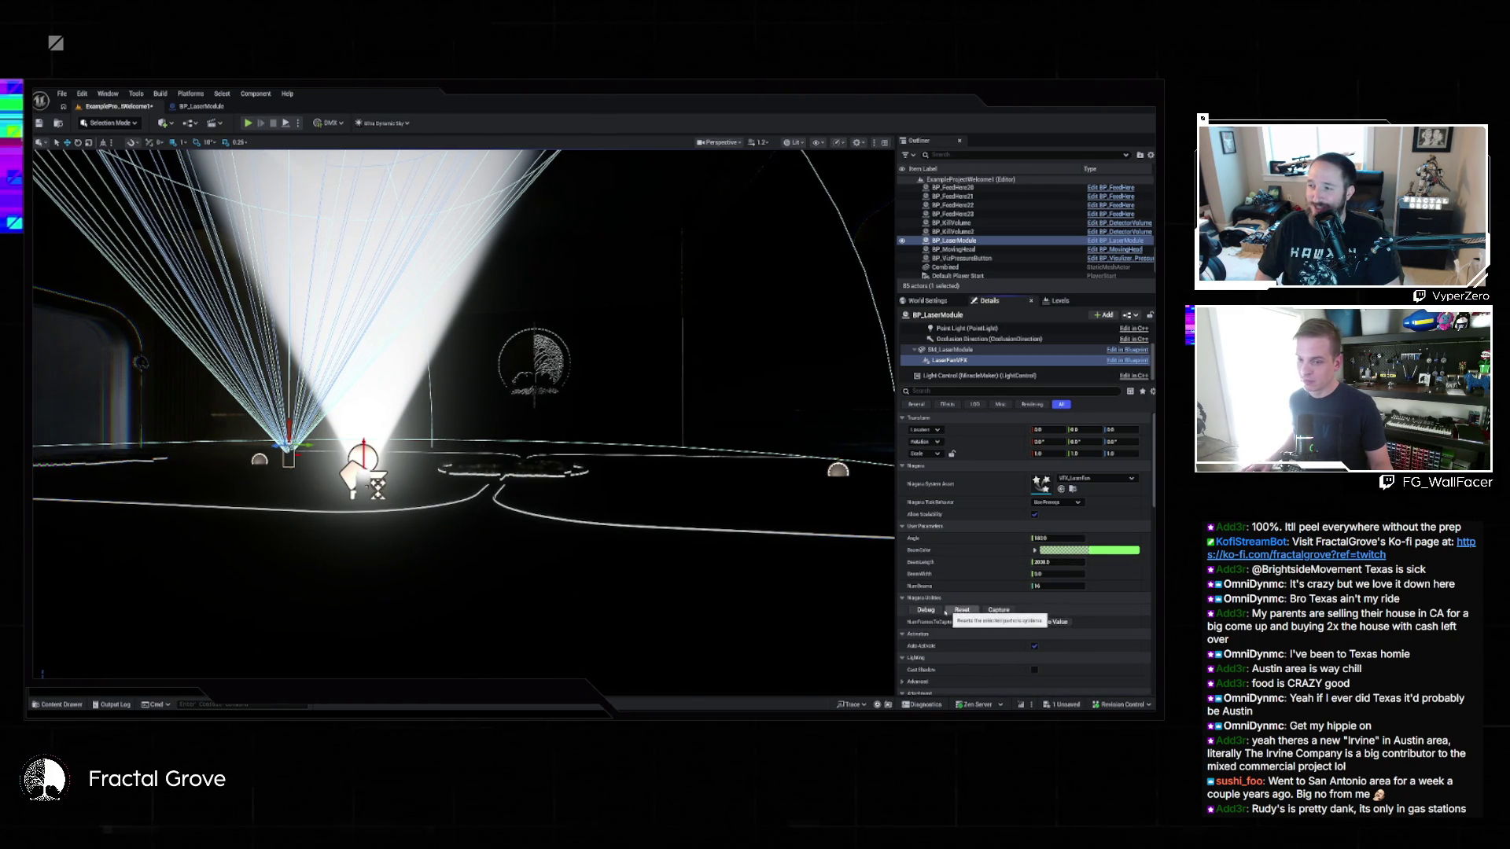
pyautogui.click(1073, 489)
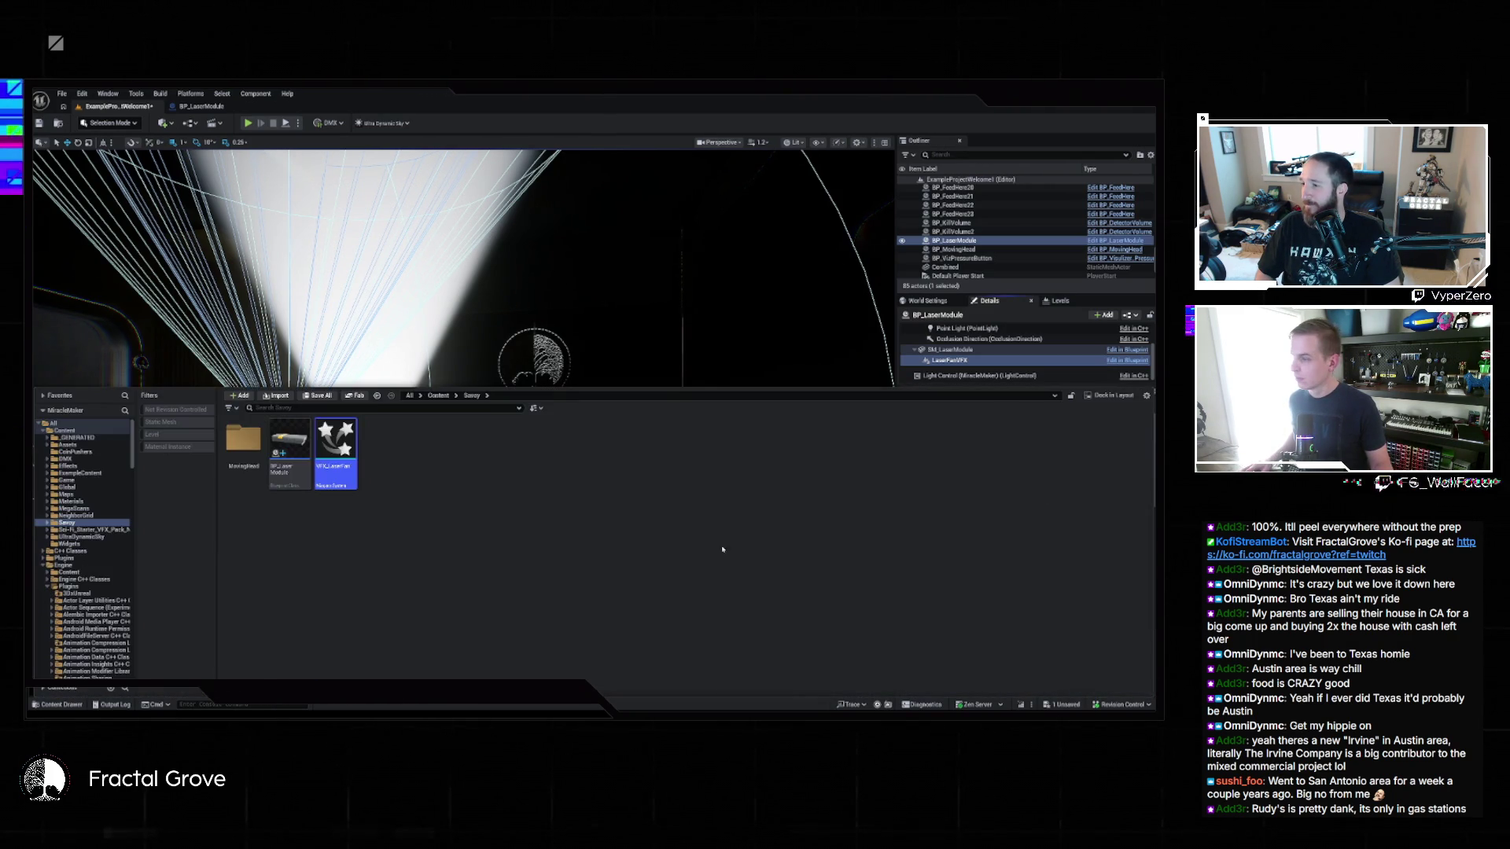
# Step: Open the VFX_LaserFan Niagara system, consult the assistant, then bring up the BP_LaserModule Blueprint
pyautogui.press('Return')
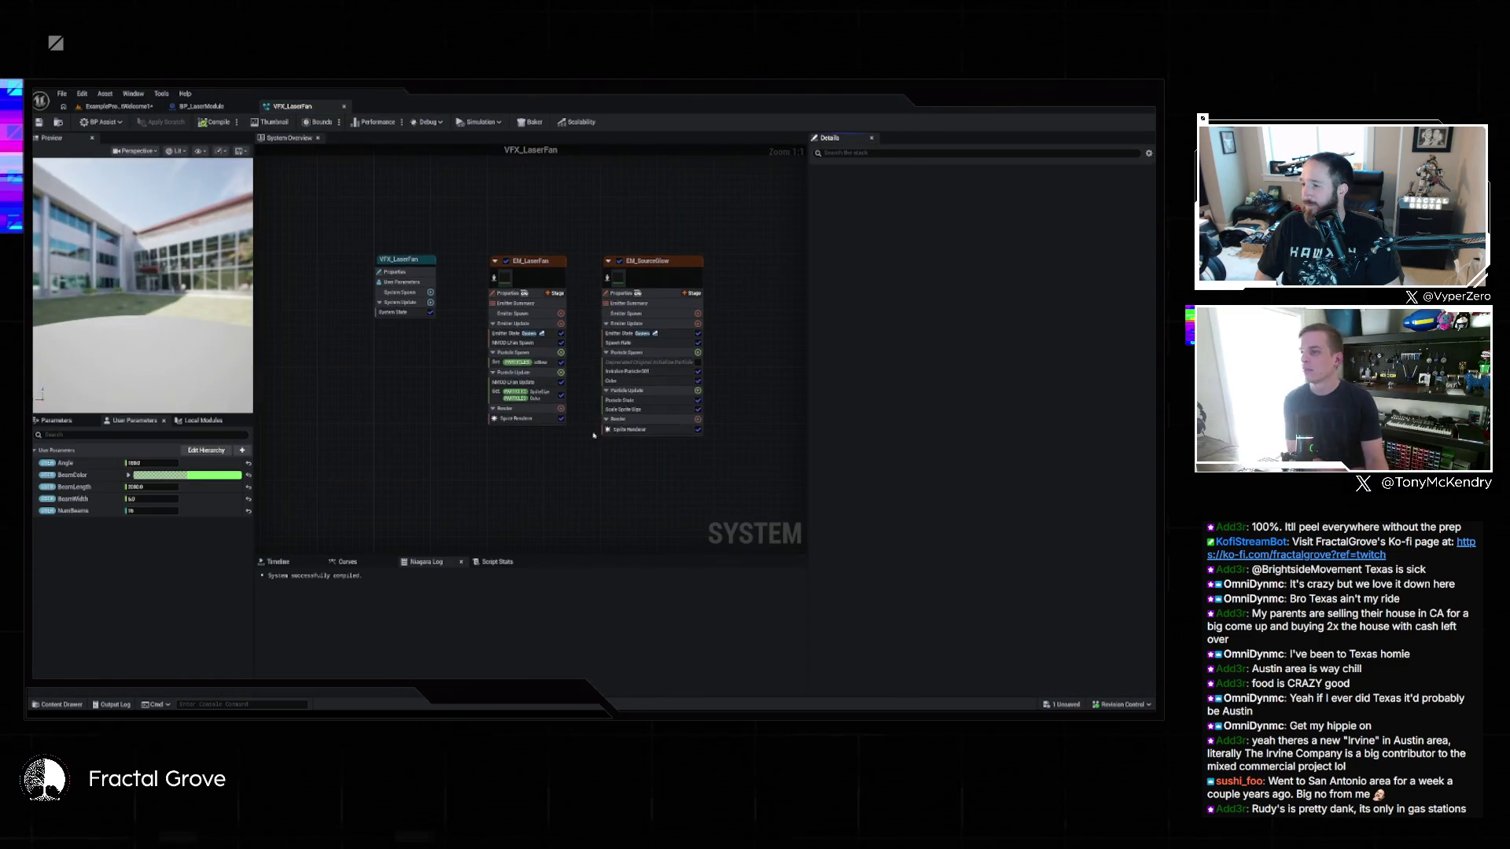
pyautogui.hotkey('alt', 'Tab')
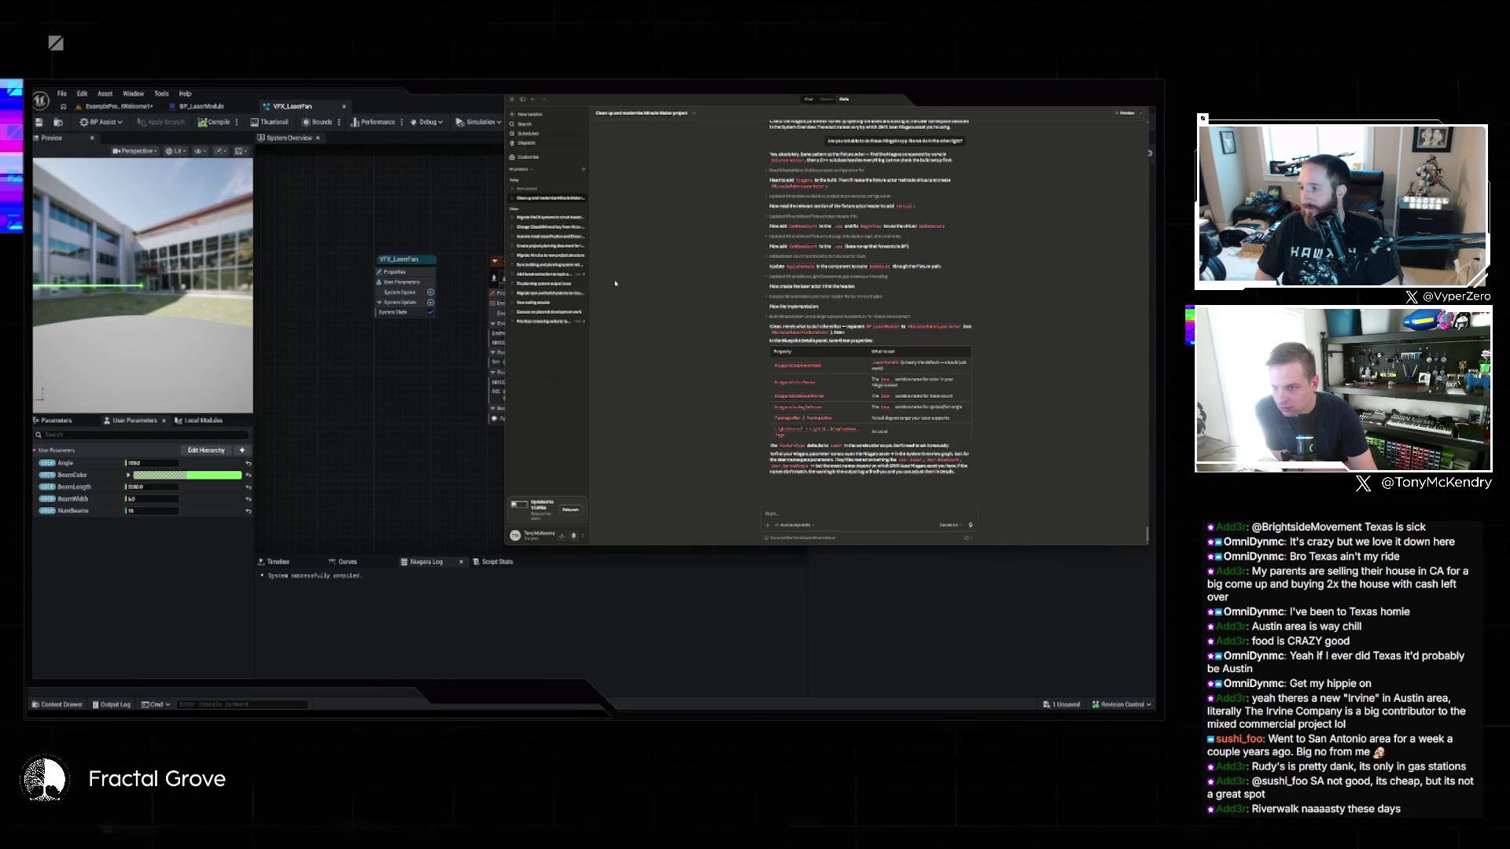
pyautogui.click(202, 435)
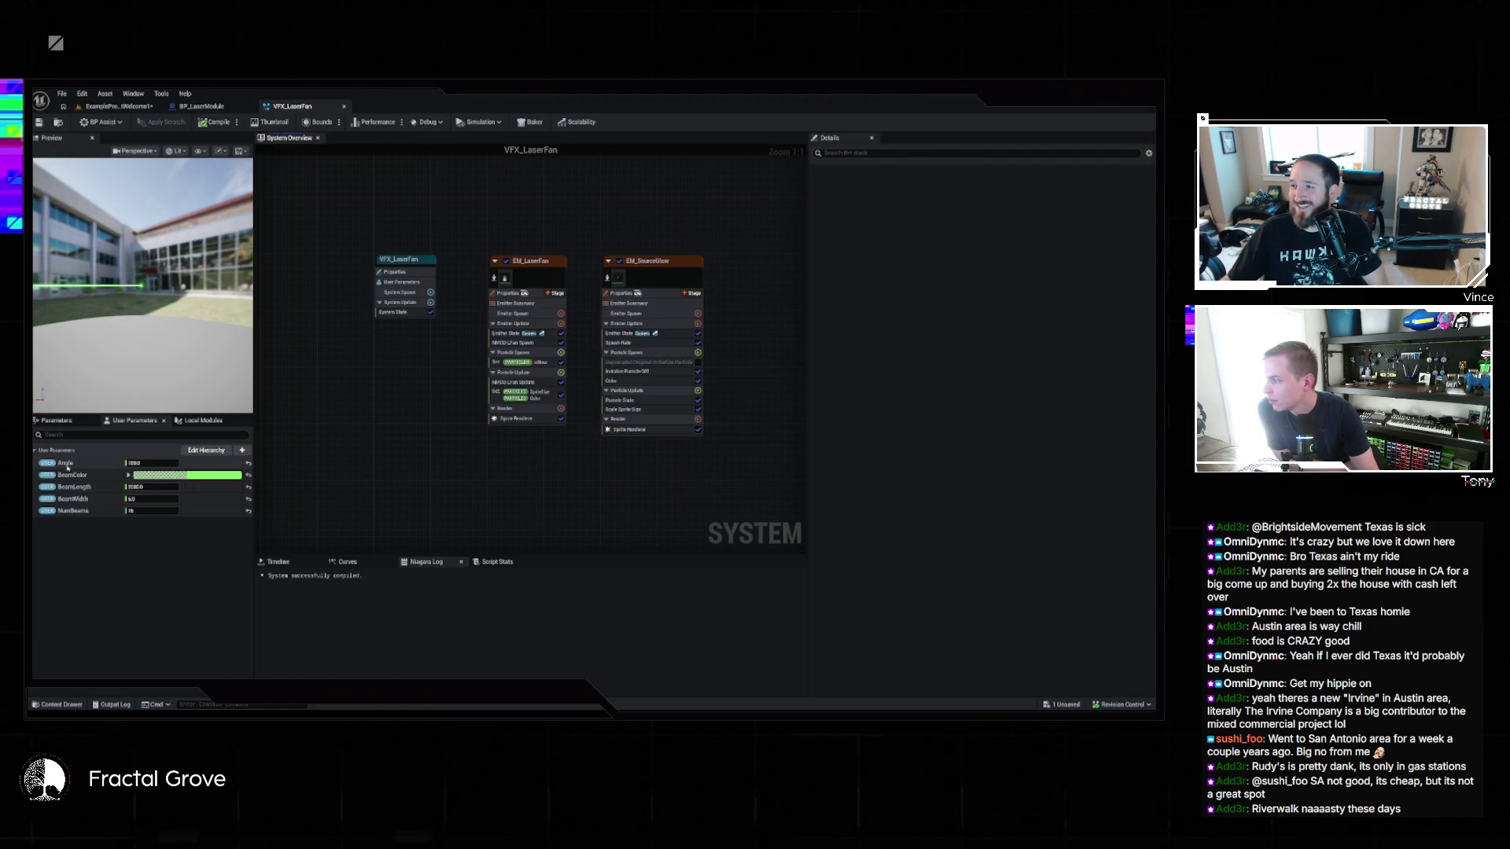
pyautogui.click(202, 106)
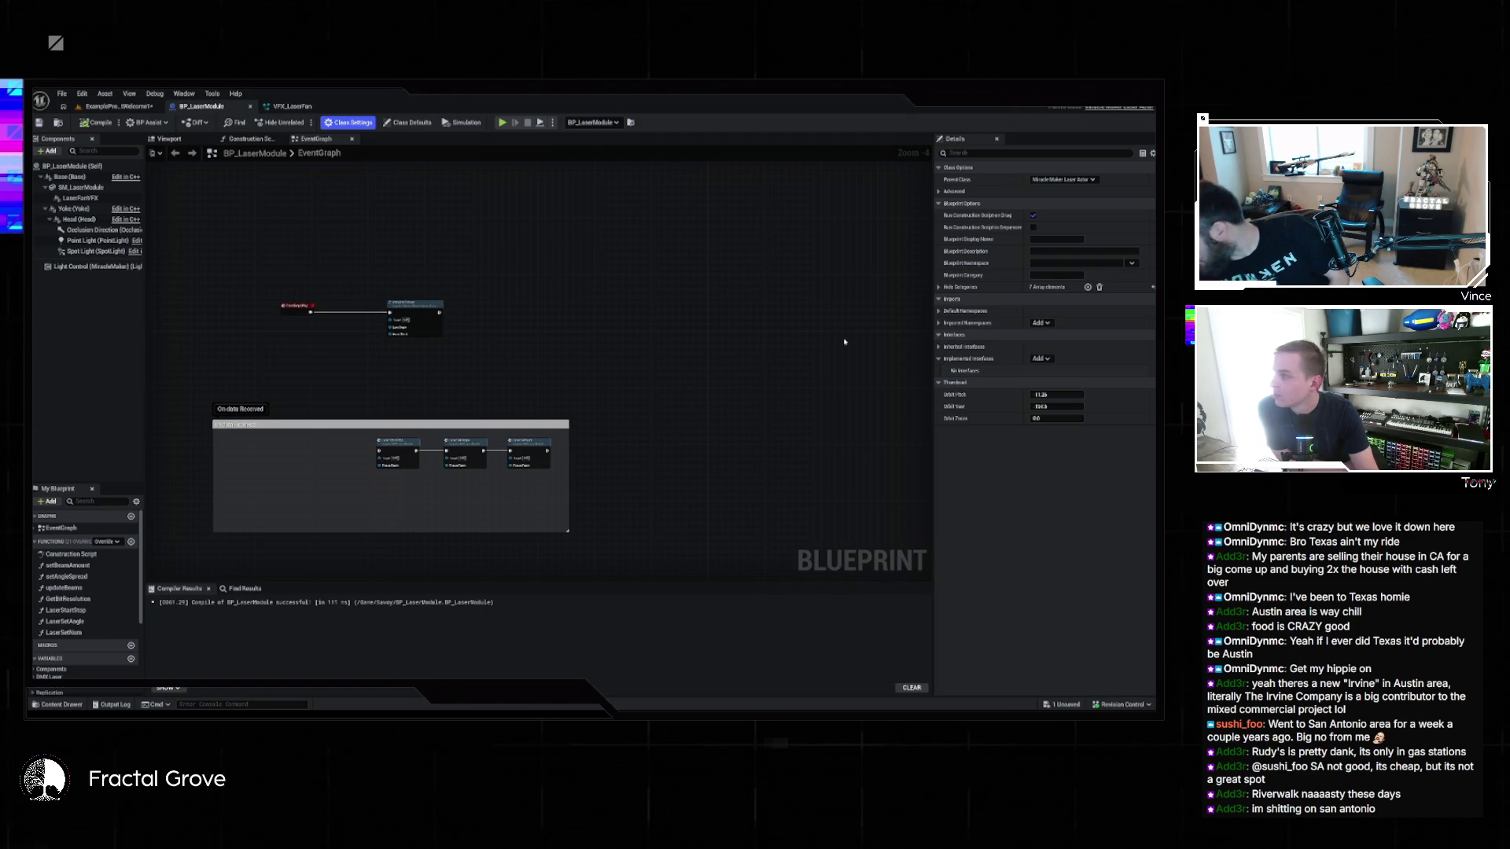
# Step: Show BP_LaserModule's class defaults and scroll down to the MiracleMaker Light Id value
pyautogui.click(72, 166)
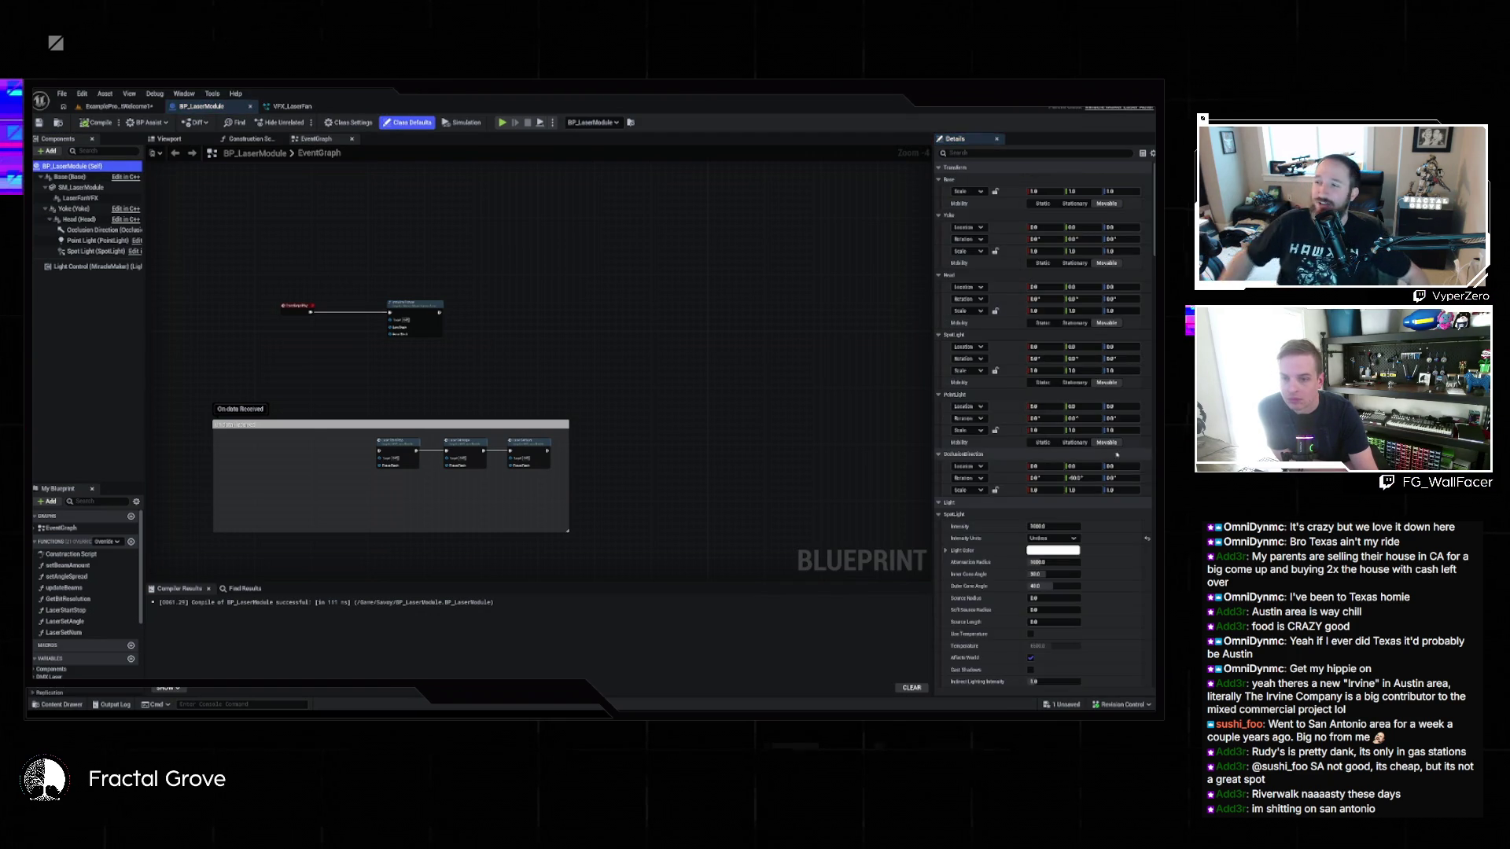
pyautogui.scroll(-10, 1117, 454)
pyautogui.scroll(-10, 1110, 458)
pyautogui.scroll(-5, 1110, 456)
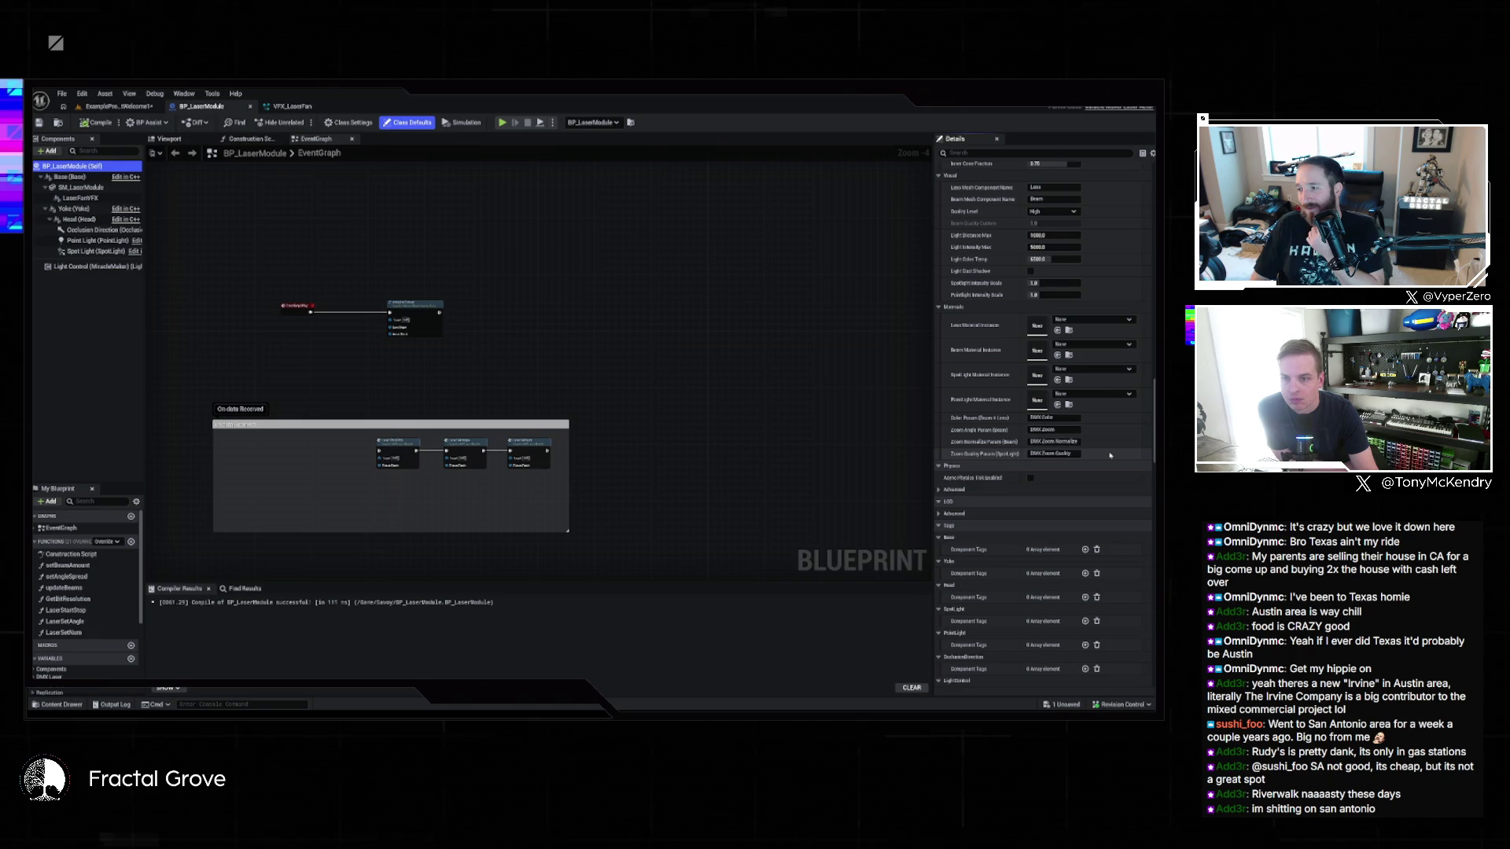
pyautogui.scroll(-5, 1109, 454)
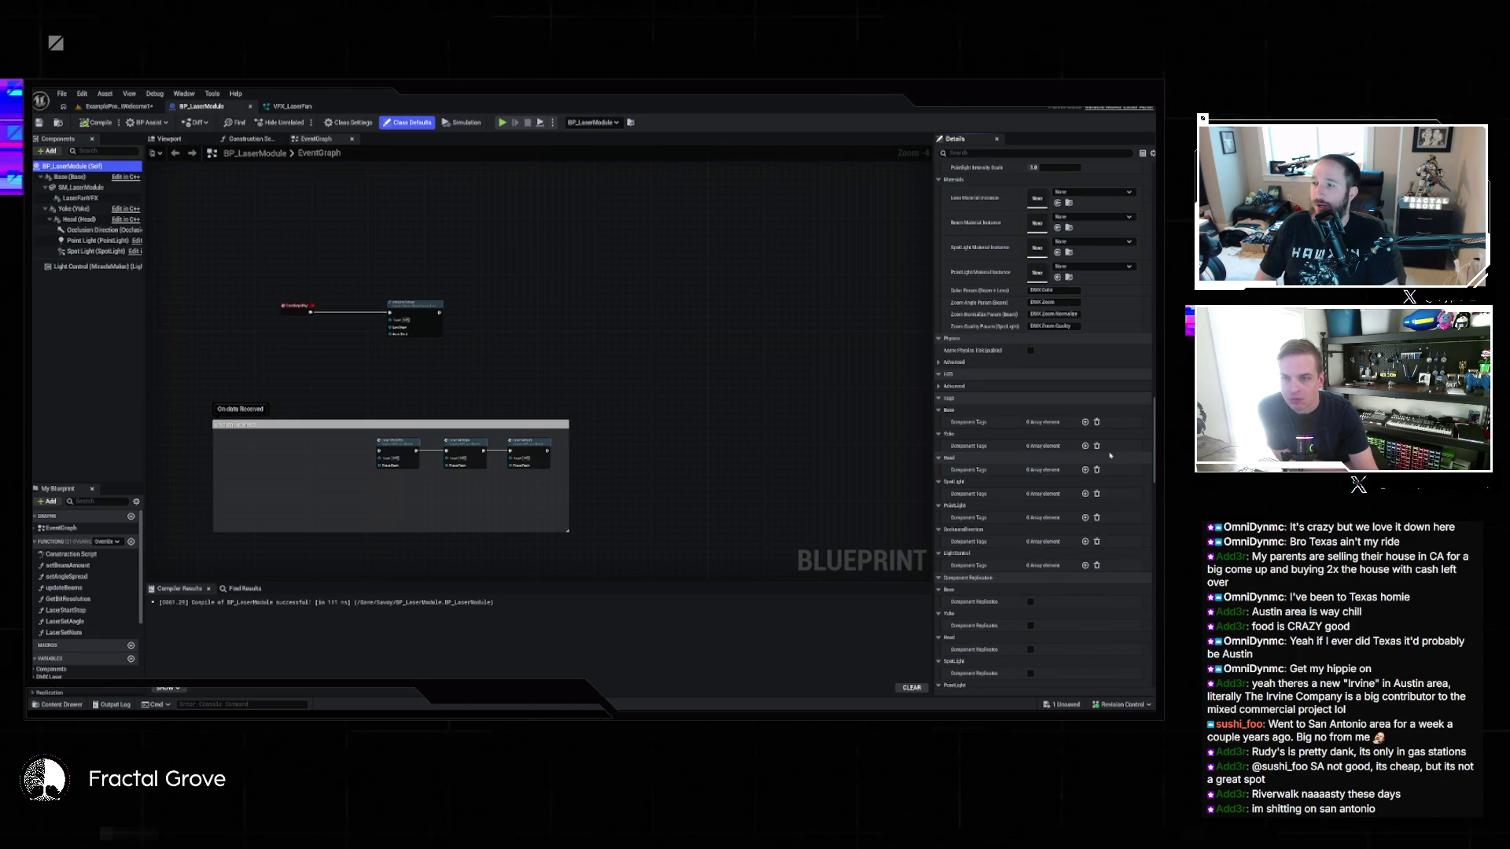
pyautogui.scroll(-5, 1110, 454)
pyautogui.scroll(-15, 1110, 454)
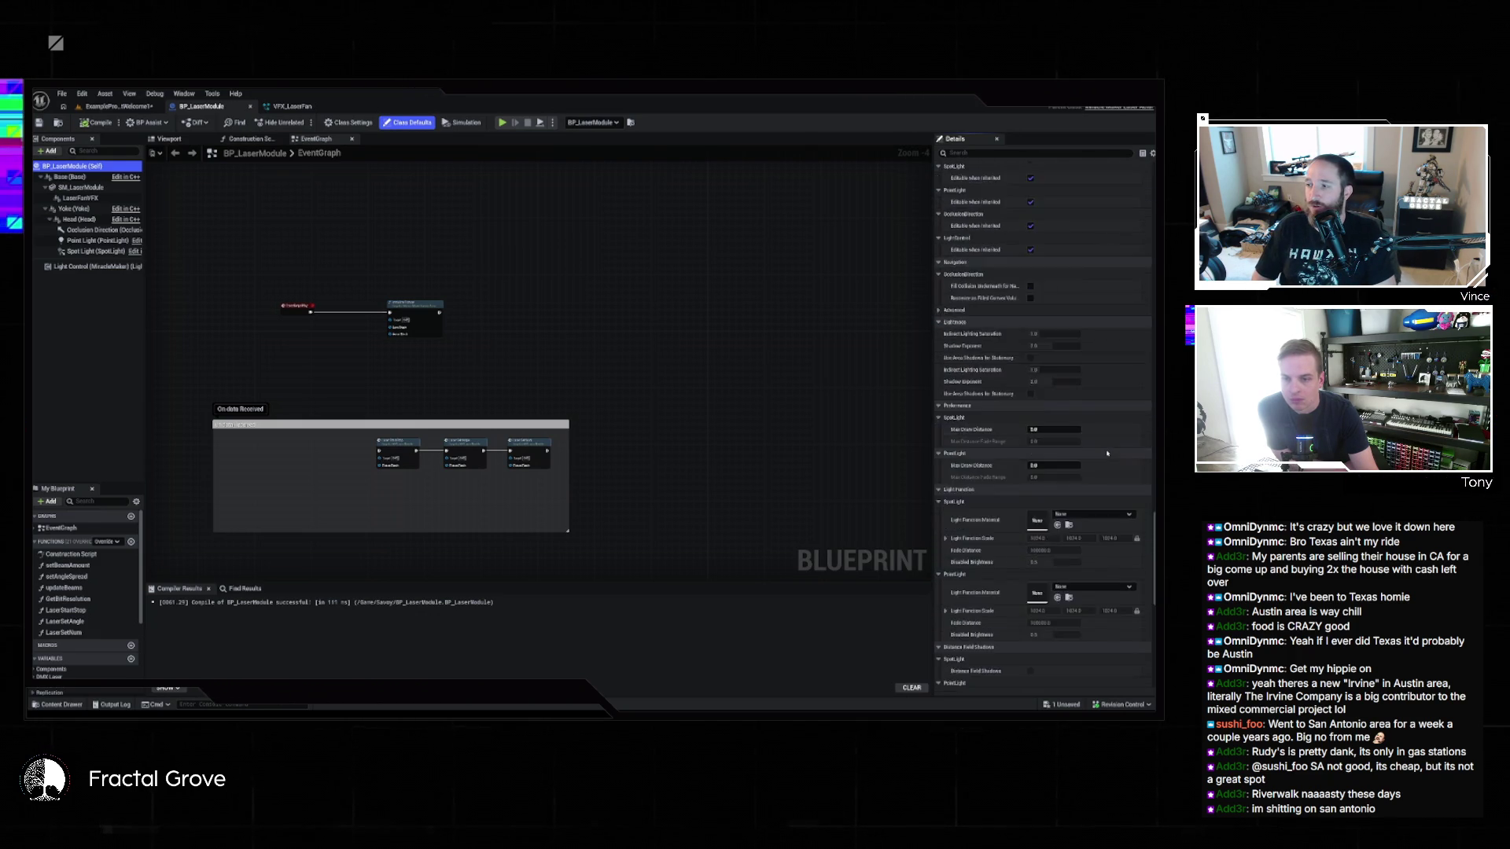
pyautogui.scroll(-5, 1106, 453)
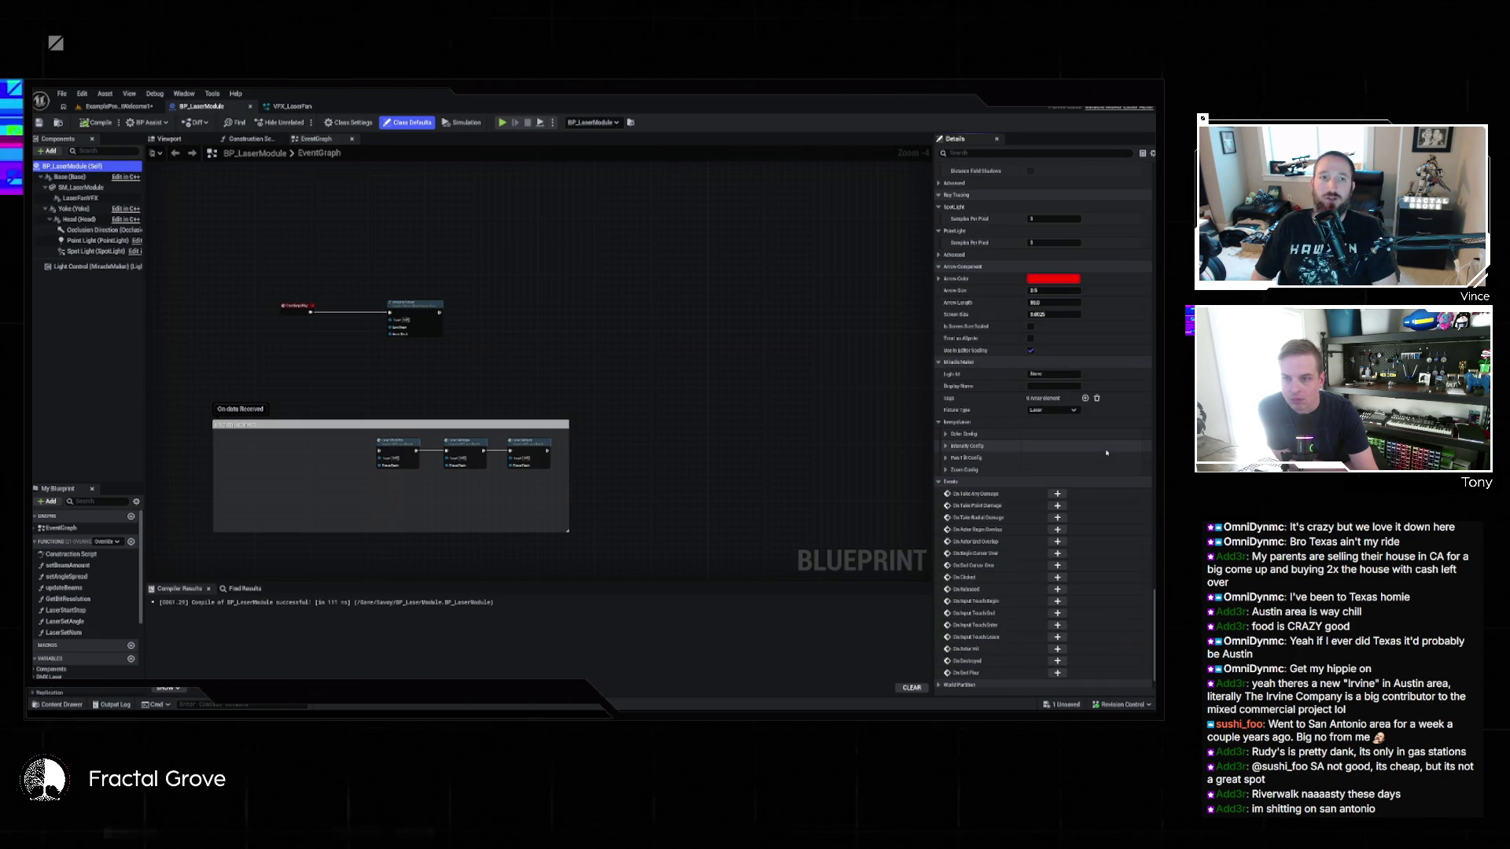
pyautogui.click(1046, 373)
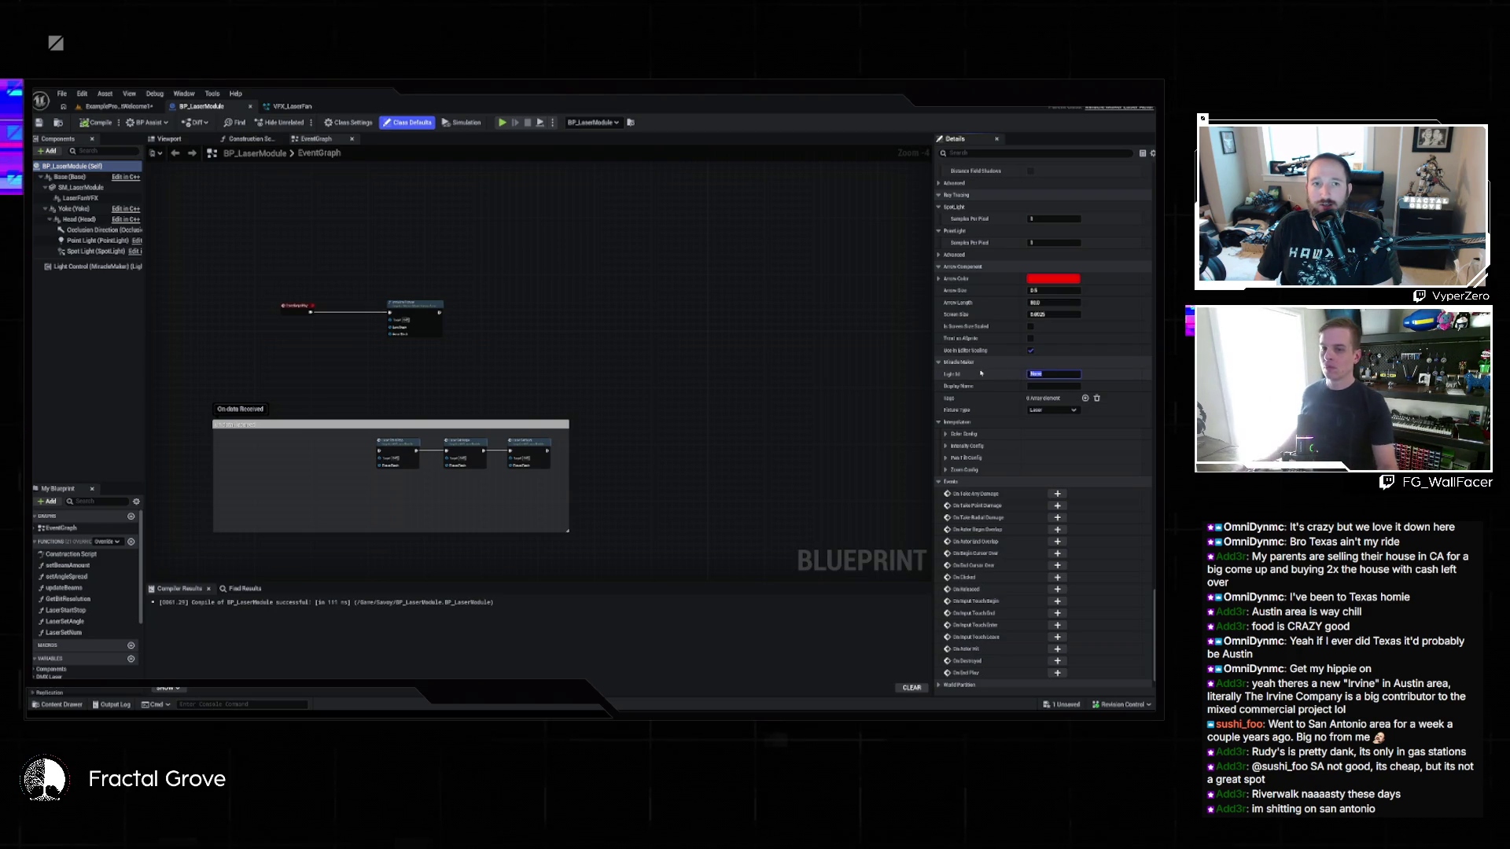
# Step: Check the assistant chat, then return to the VFX_LaserFan Niagara system
pyautogui.scroll(-1, 1003, 445)
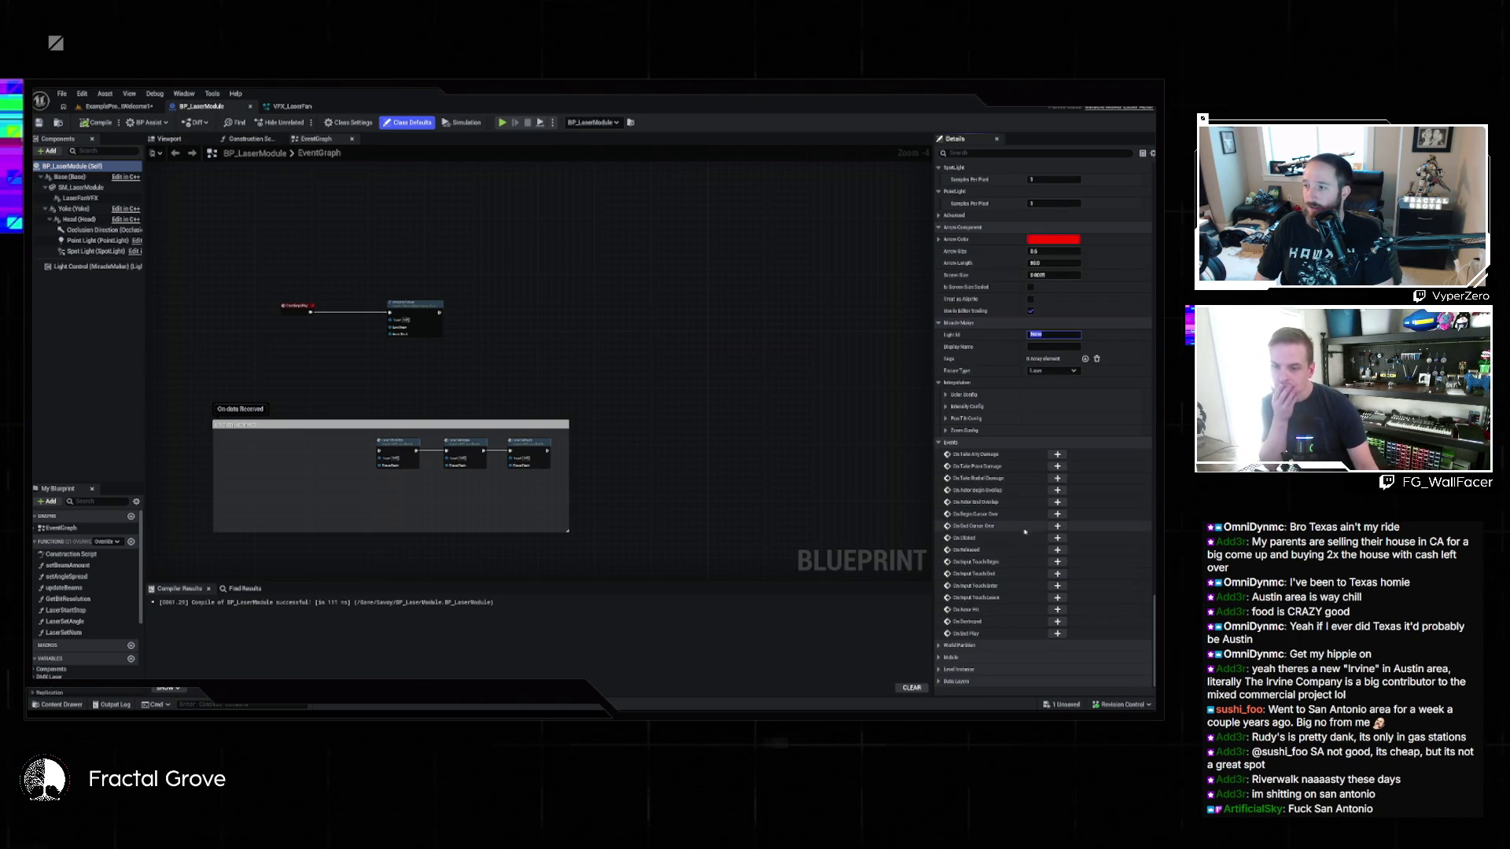
pyautogui.click(731, 688)
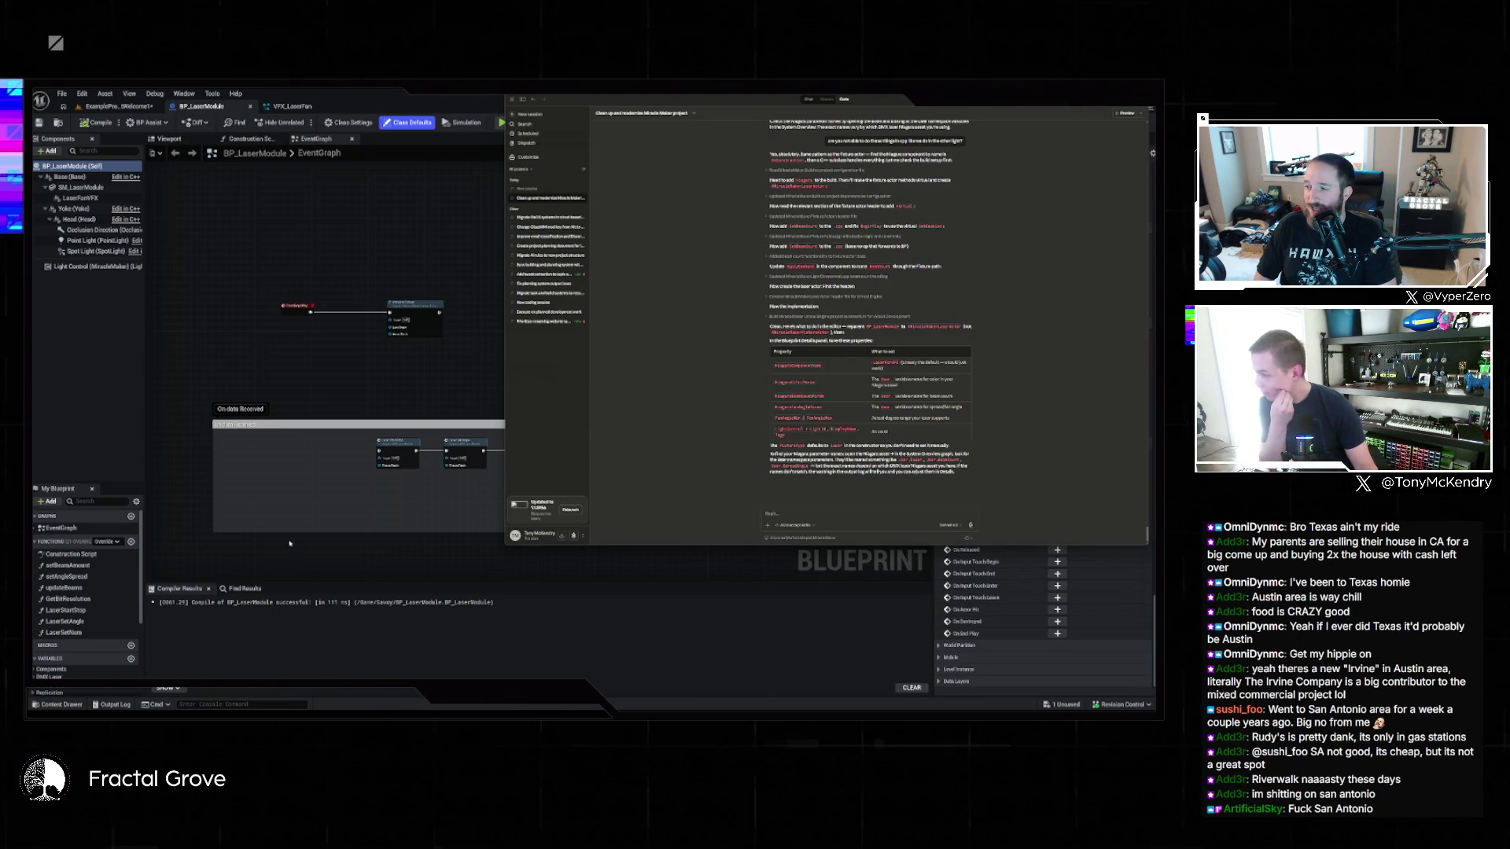
pyautogui.click(445, 684)
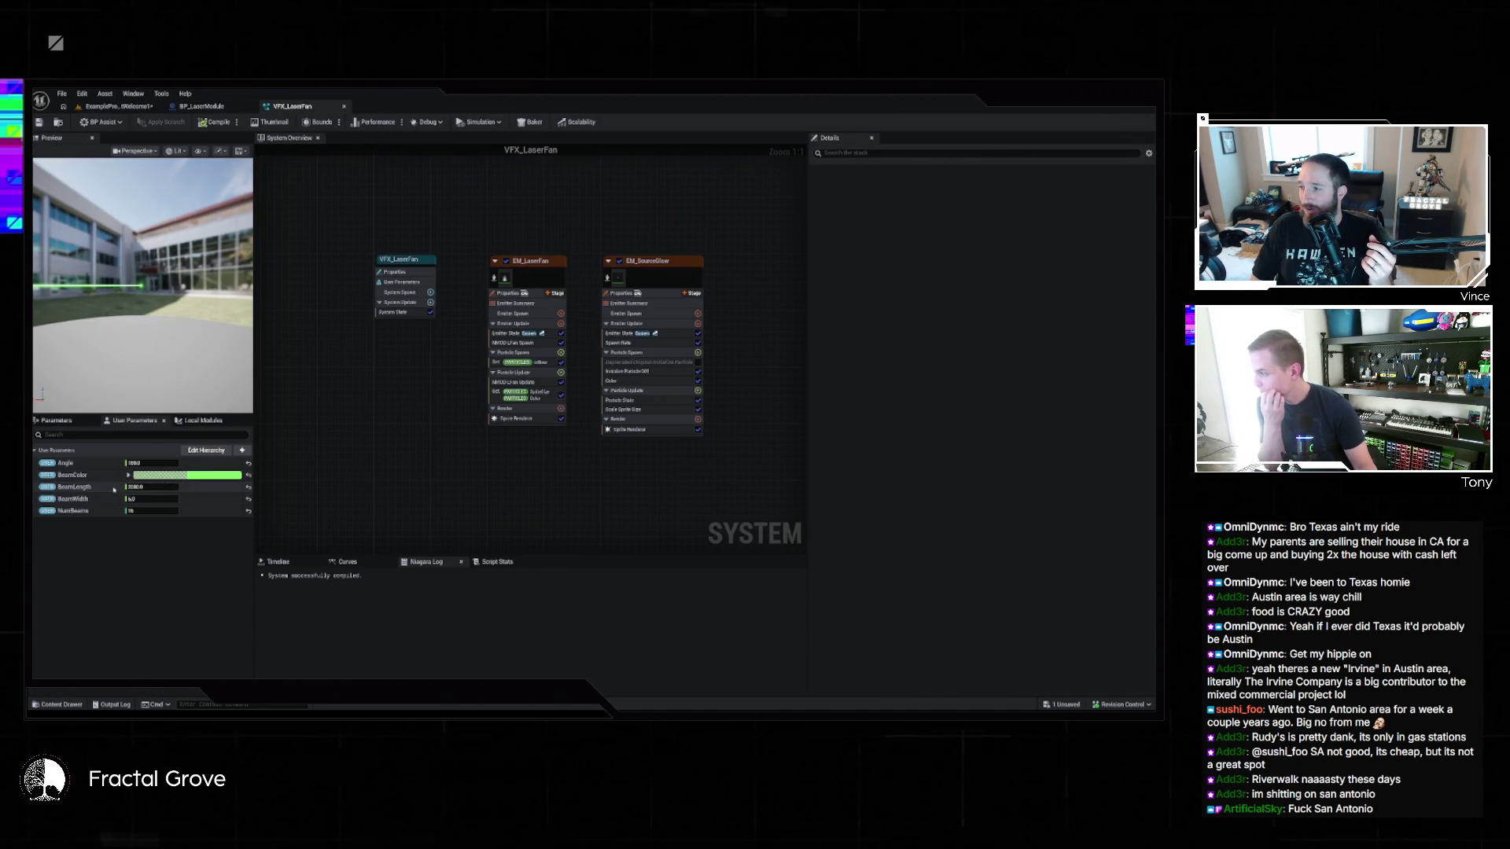
# Step: Copy the Angle parameter's internal name and send it to the chat assistant
pyautogui.rightClick(67, 466)
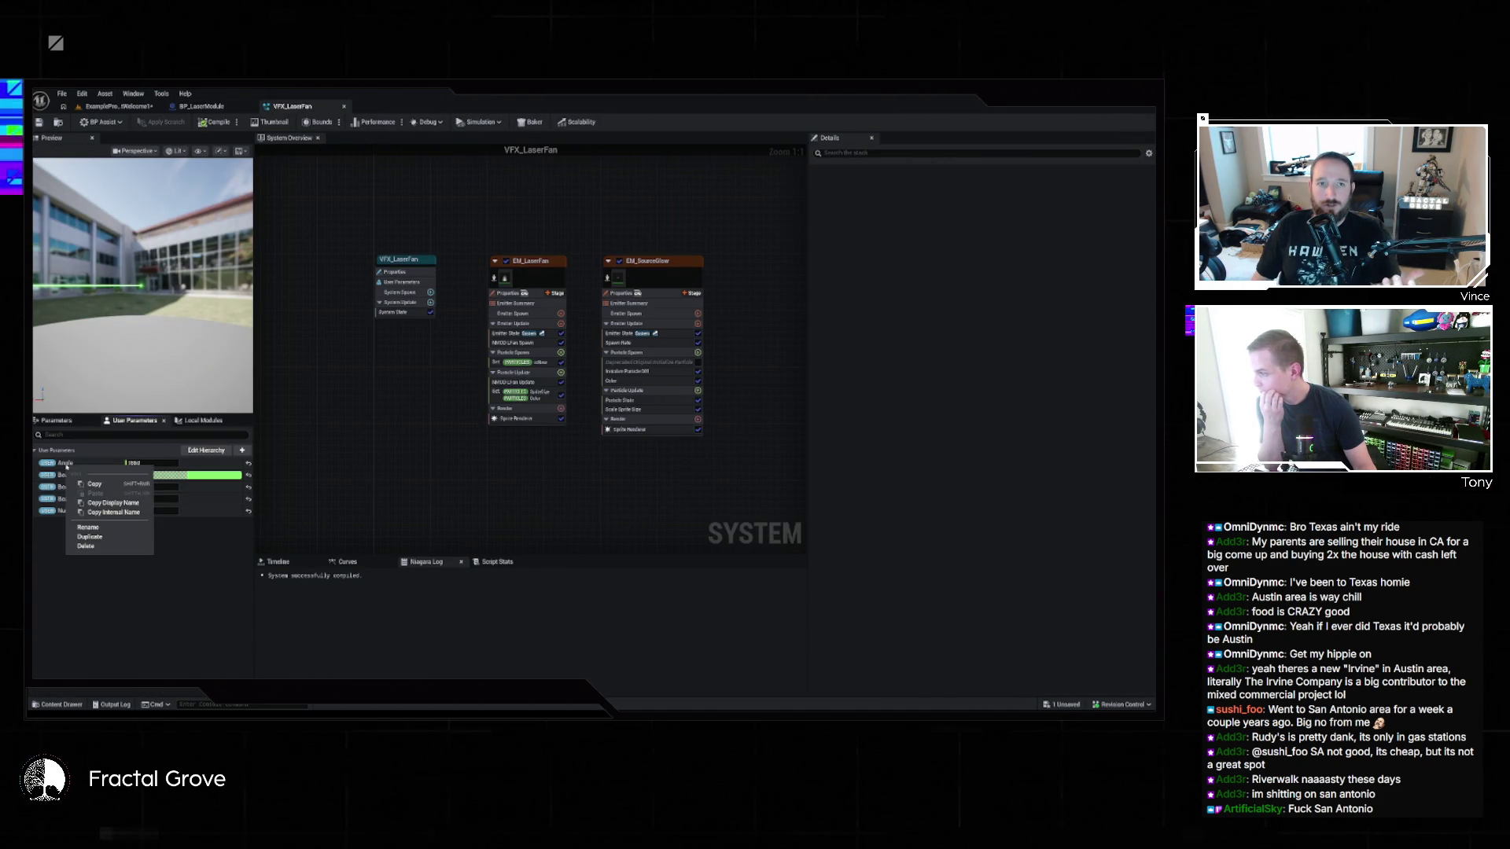
pyautogui.click(108, 512)
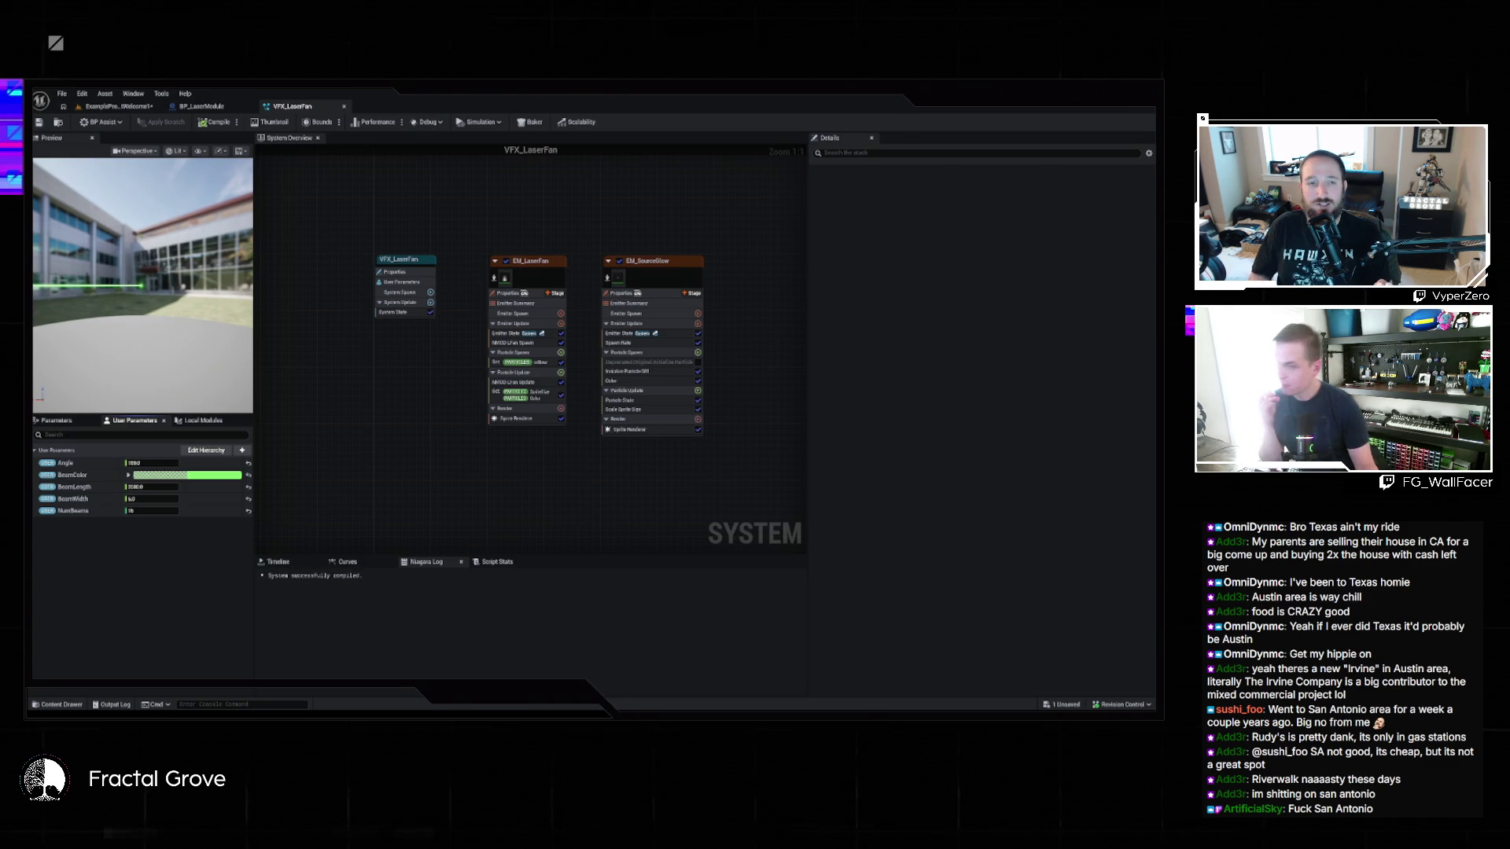
pyautogui.hotkey('alt', 'Tab')
pyautogui.press('Return')
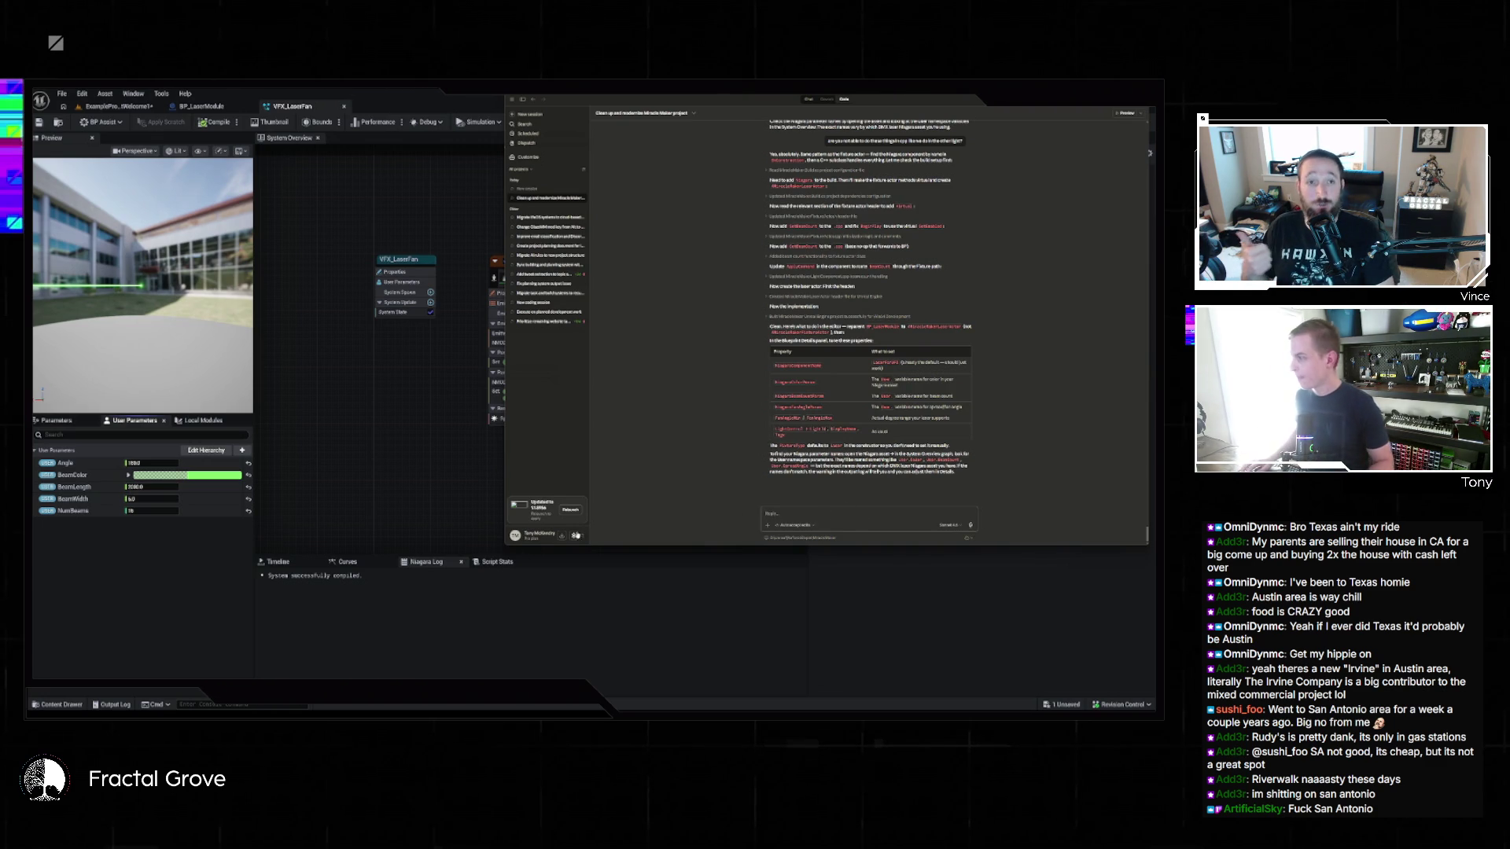
# Step: Send a screenshot of the User Parameters list to the assistant, then save the level content
pyautogui.press('super+shift+s')
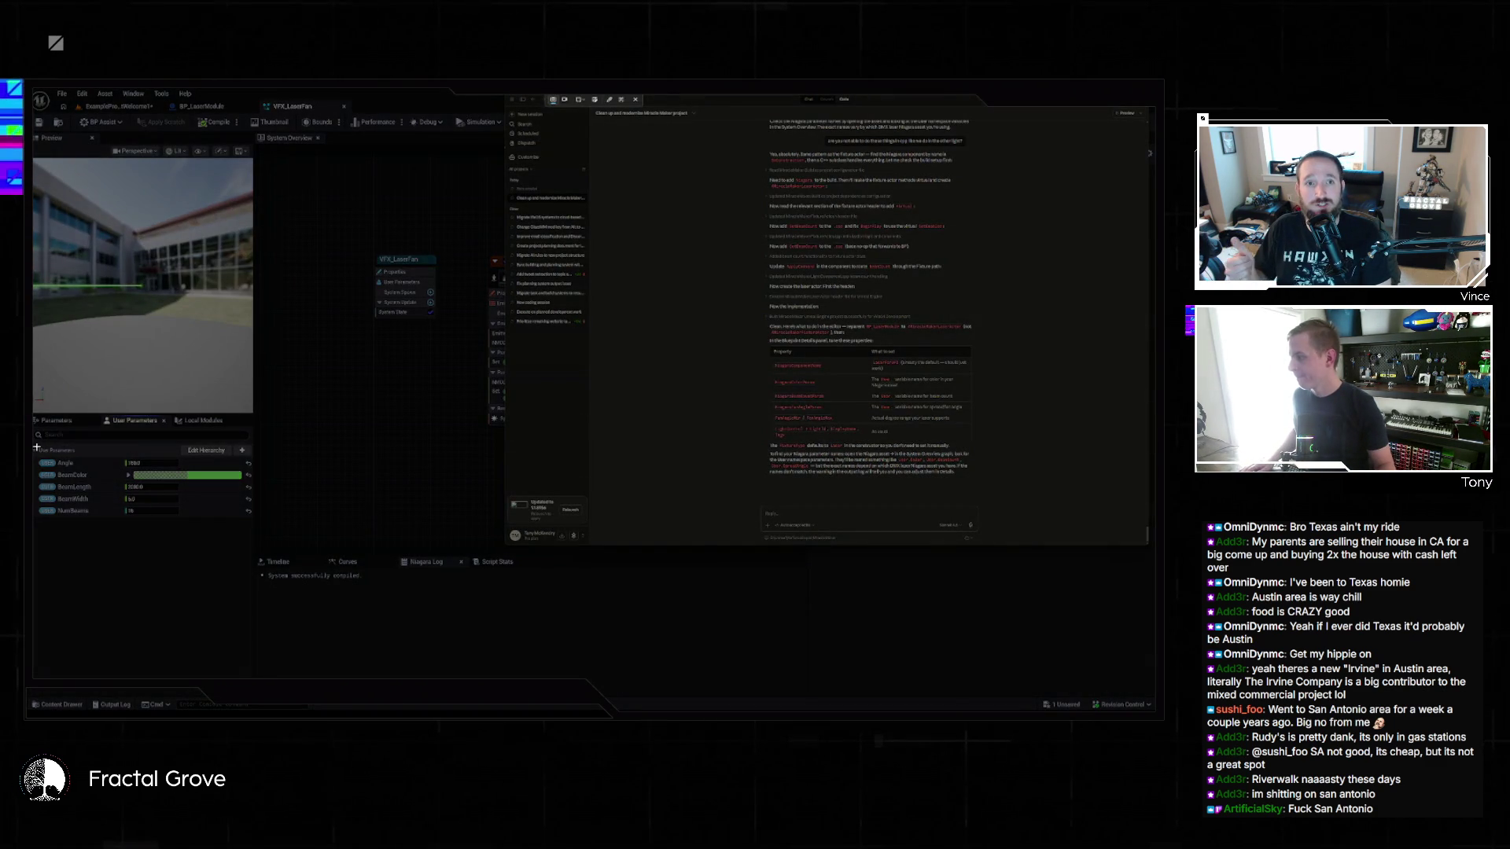
pyautogui.moveTo(34, 444)
pyautogui.mouseDown()
pyautogui.moveTo(108, 512)
pyautogui.moveTo(254, 520)
pyautogui.mouseUp()
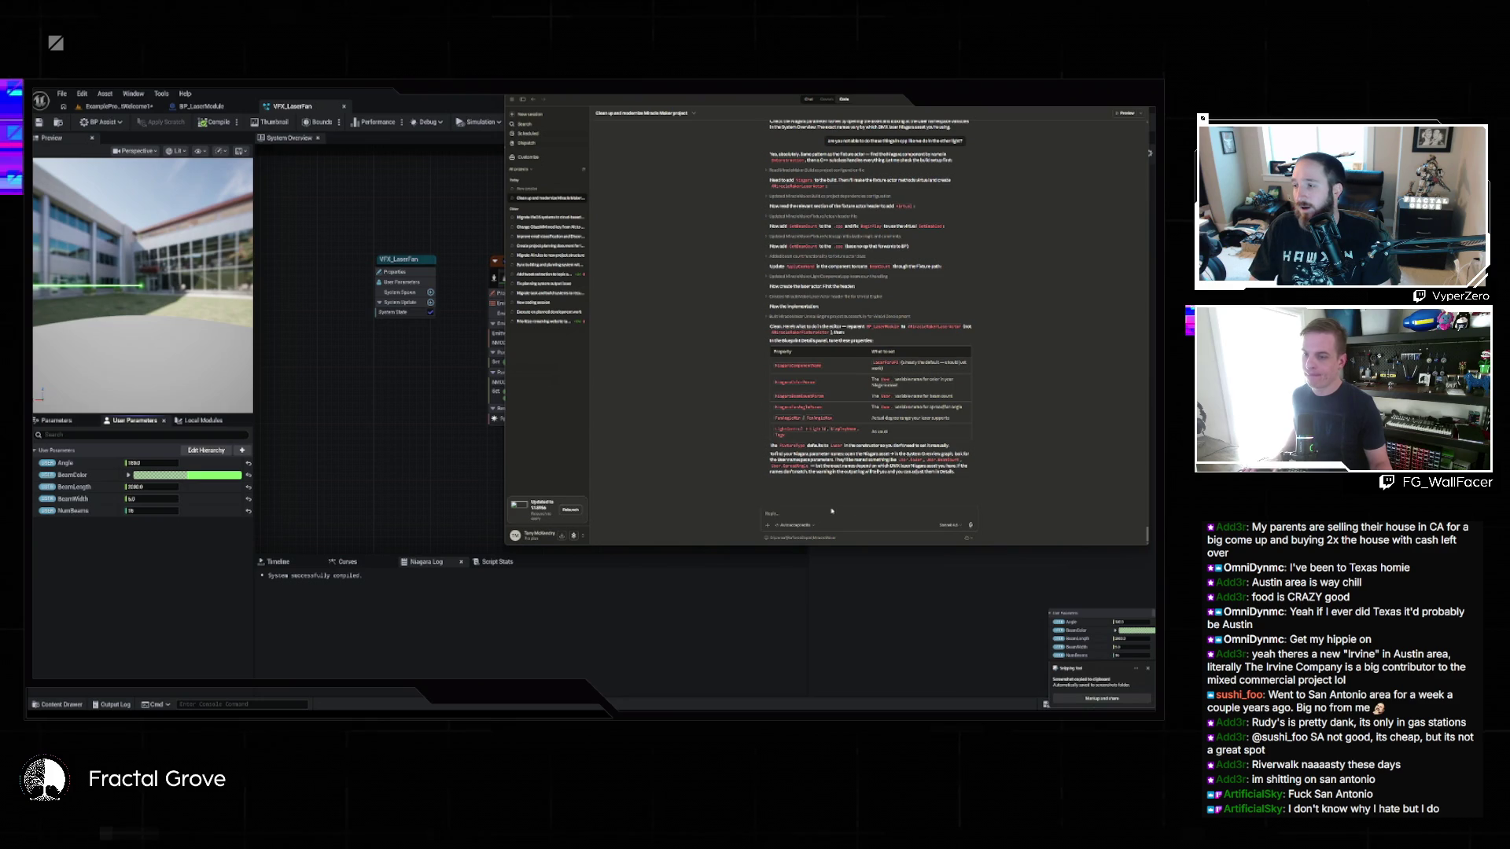
pyautogui.hotkey('ctrl', 'v')
pyautogui.write('here: are the')
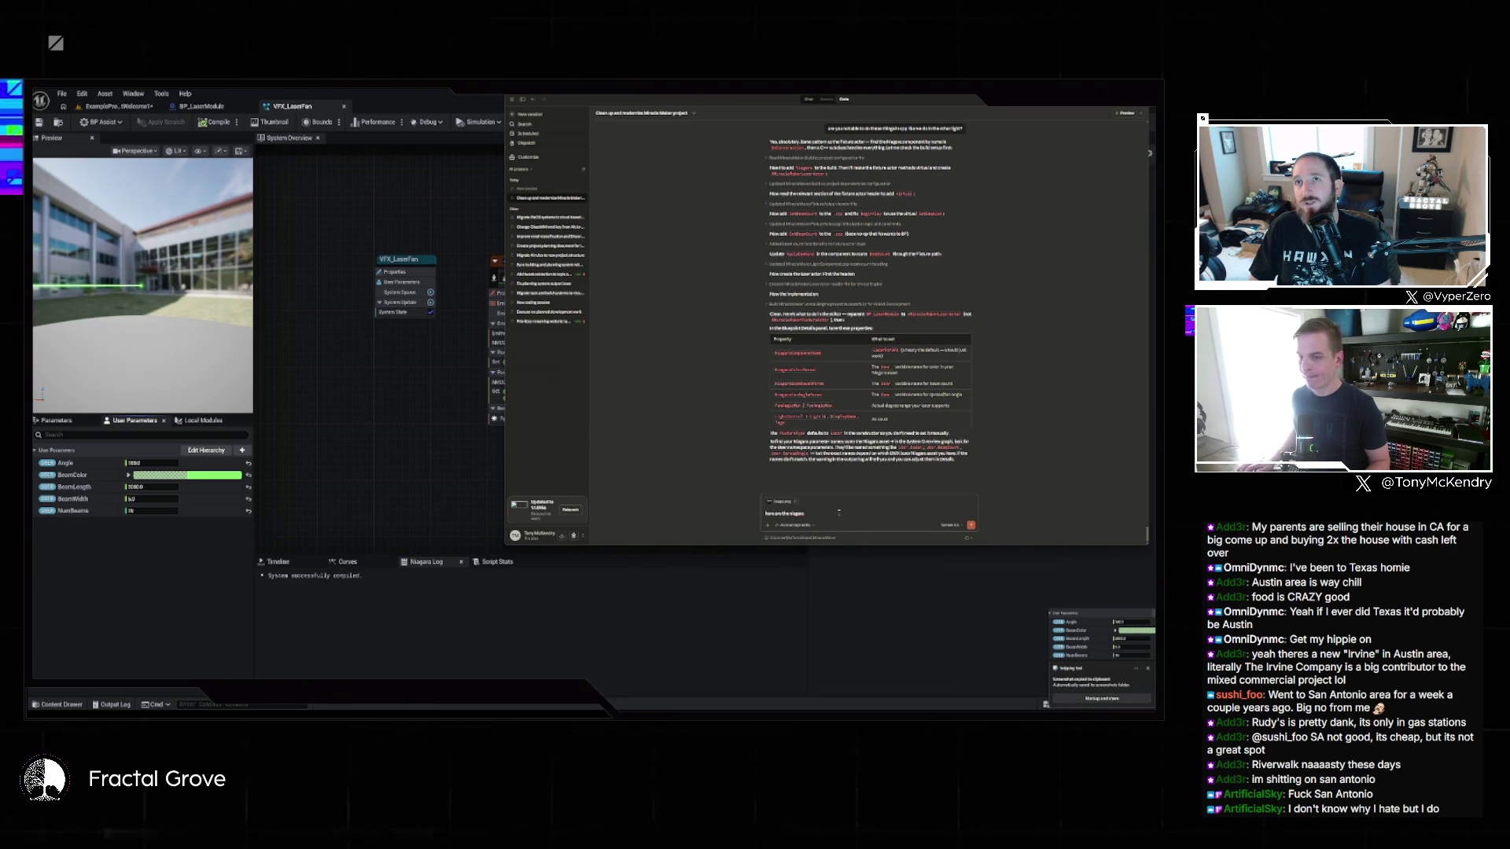
pyautogui.write(' pa')
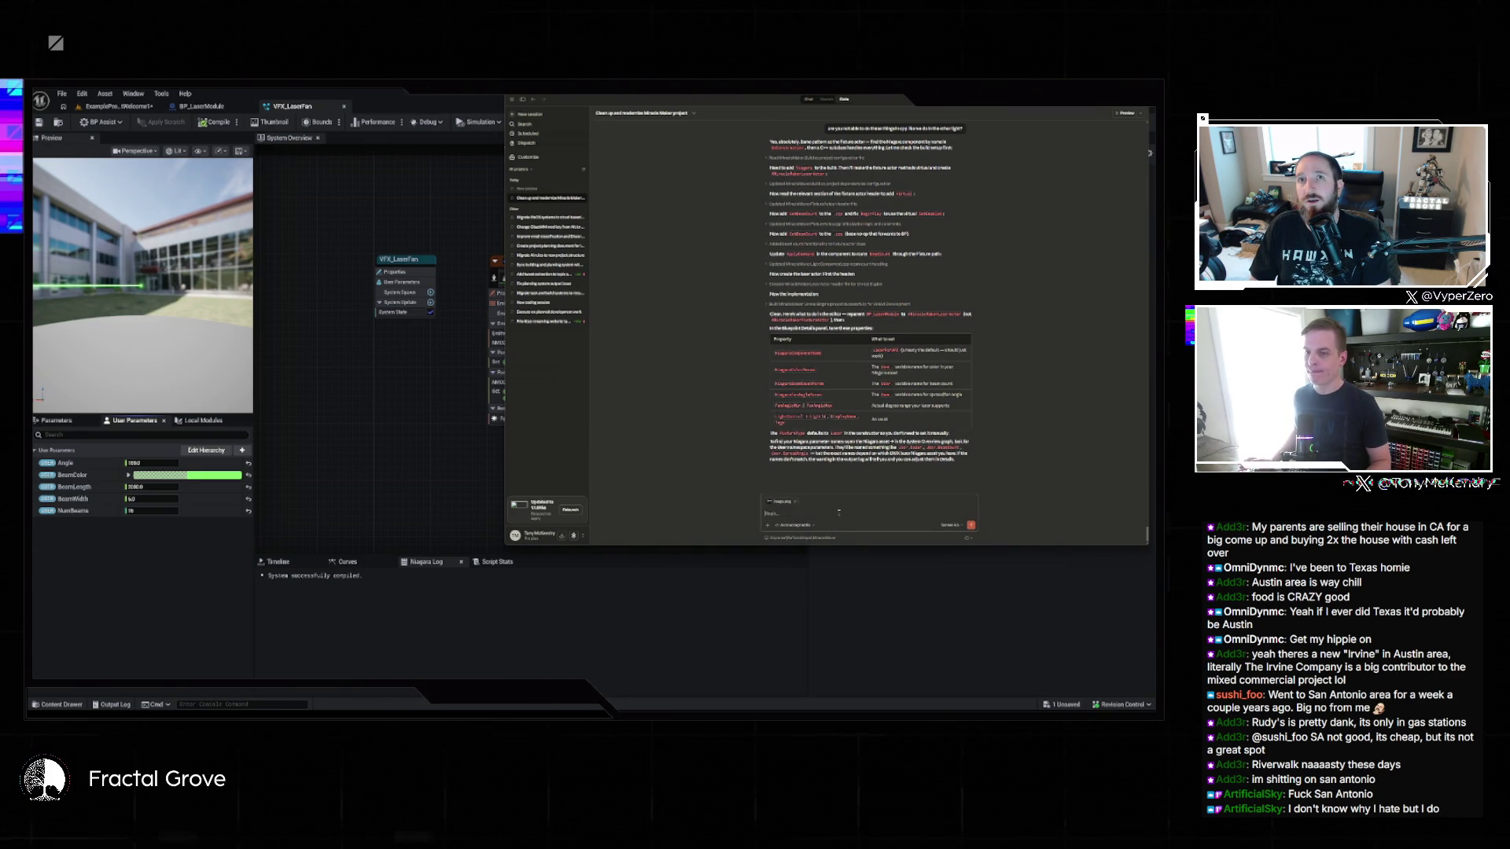
pyautogui.press('Return')
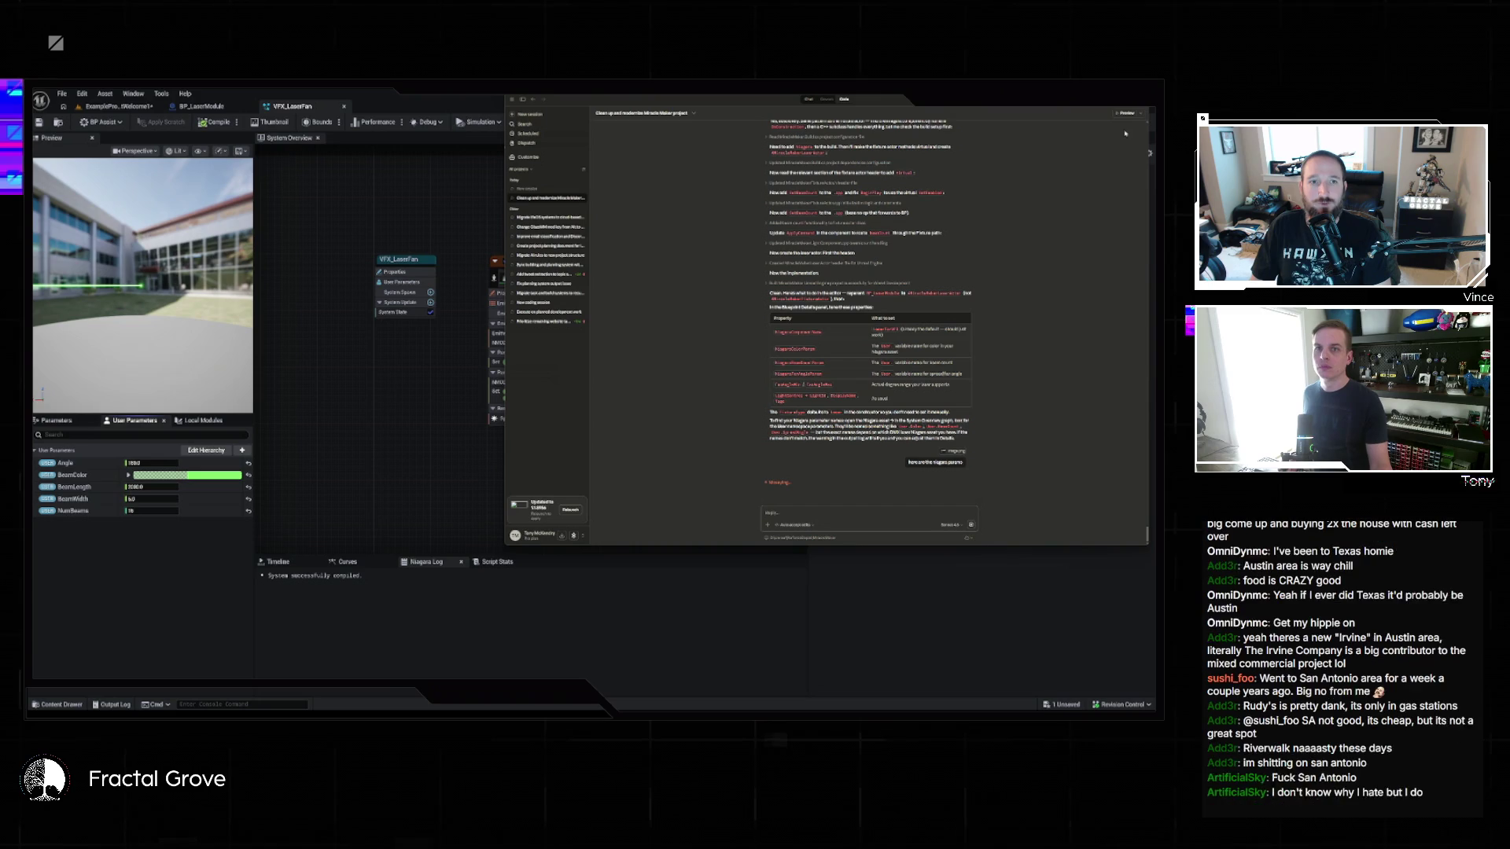
pyautogui.hotkey('alt', 'Tab')
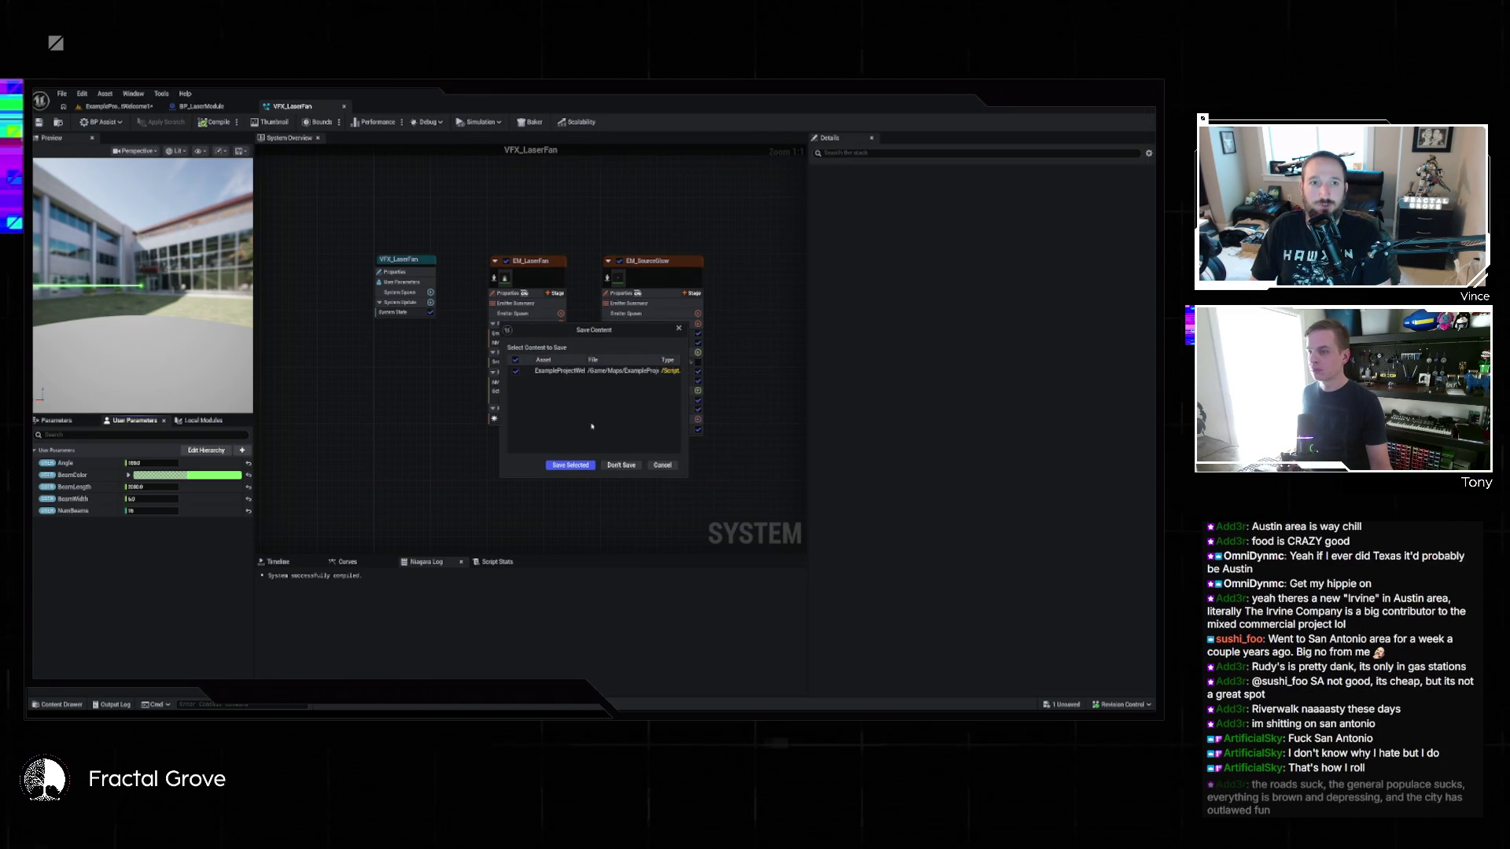
pyautogui.click(571, 465)
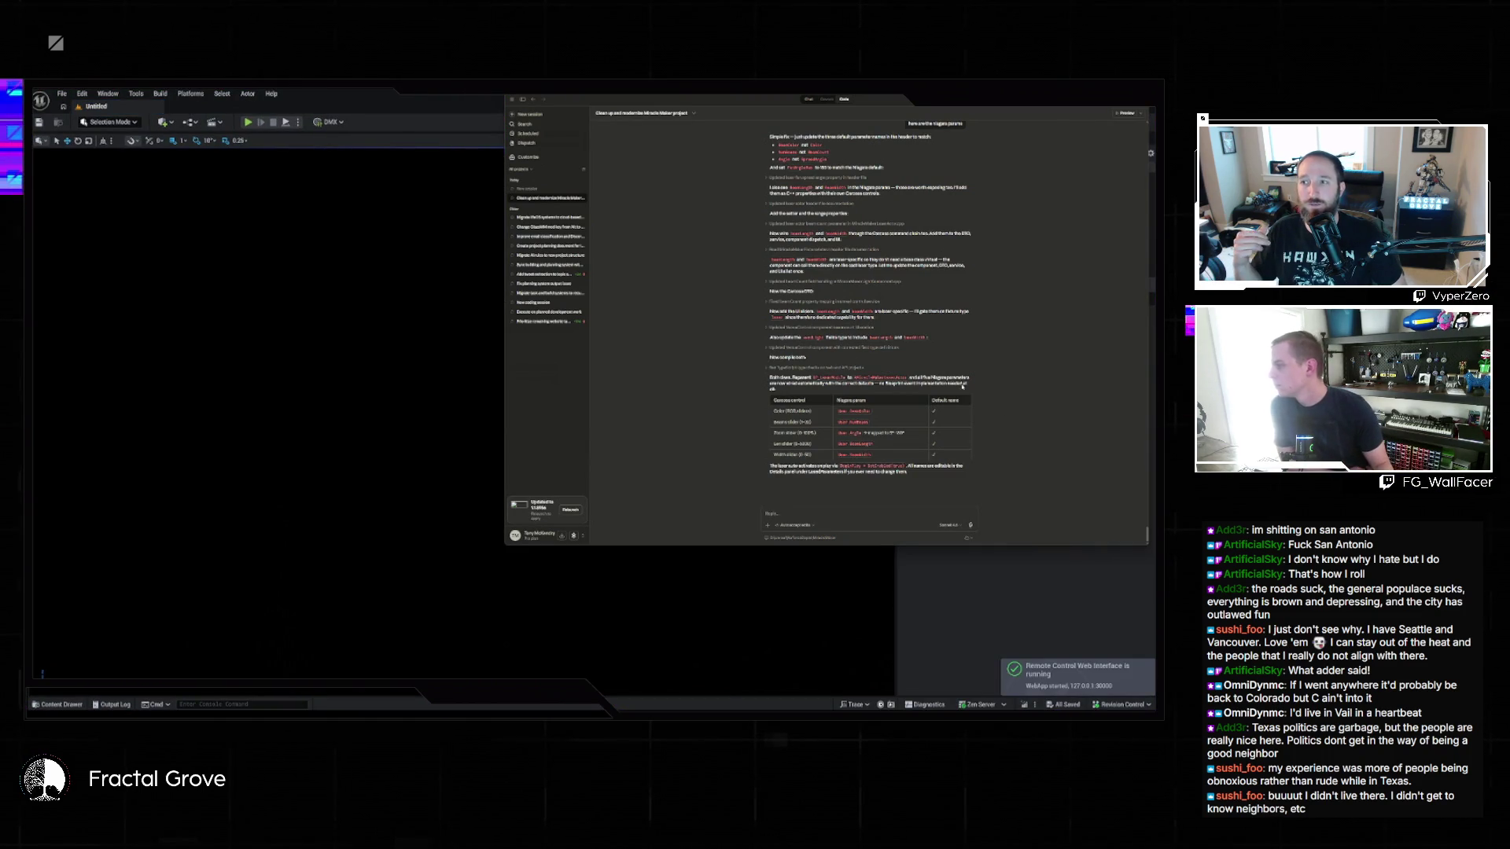
# Step: Reopen the ExampleProjectWelcome1 level from File > Recent Levels
pyautogui.click(61, 93)
pyautogui.moveTo(157, 149)
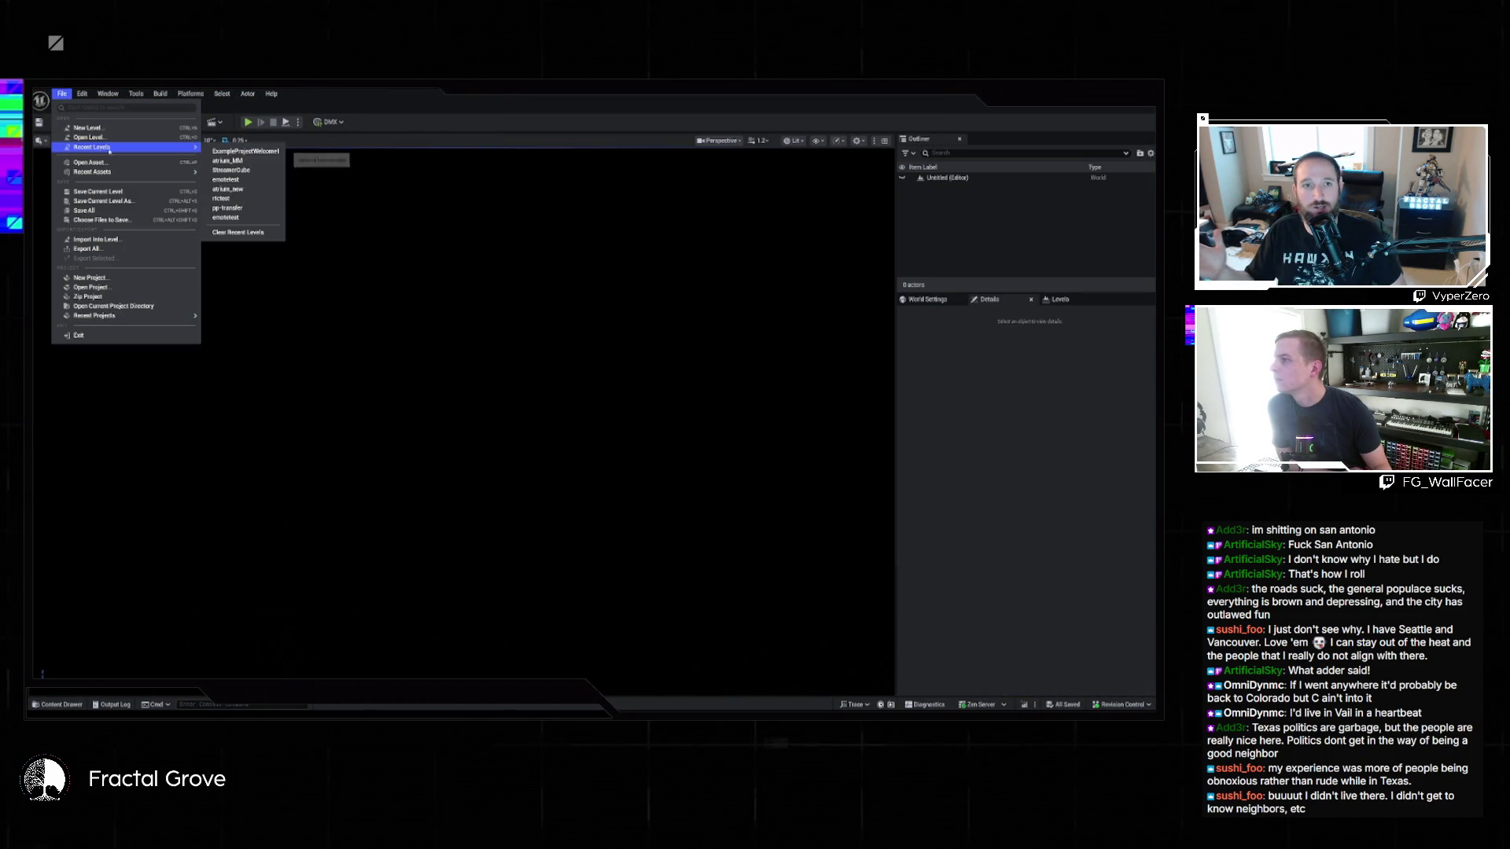
pyautogui.click(267, 153)
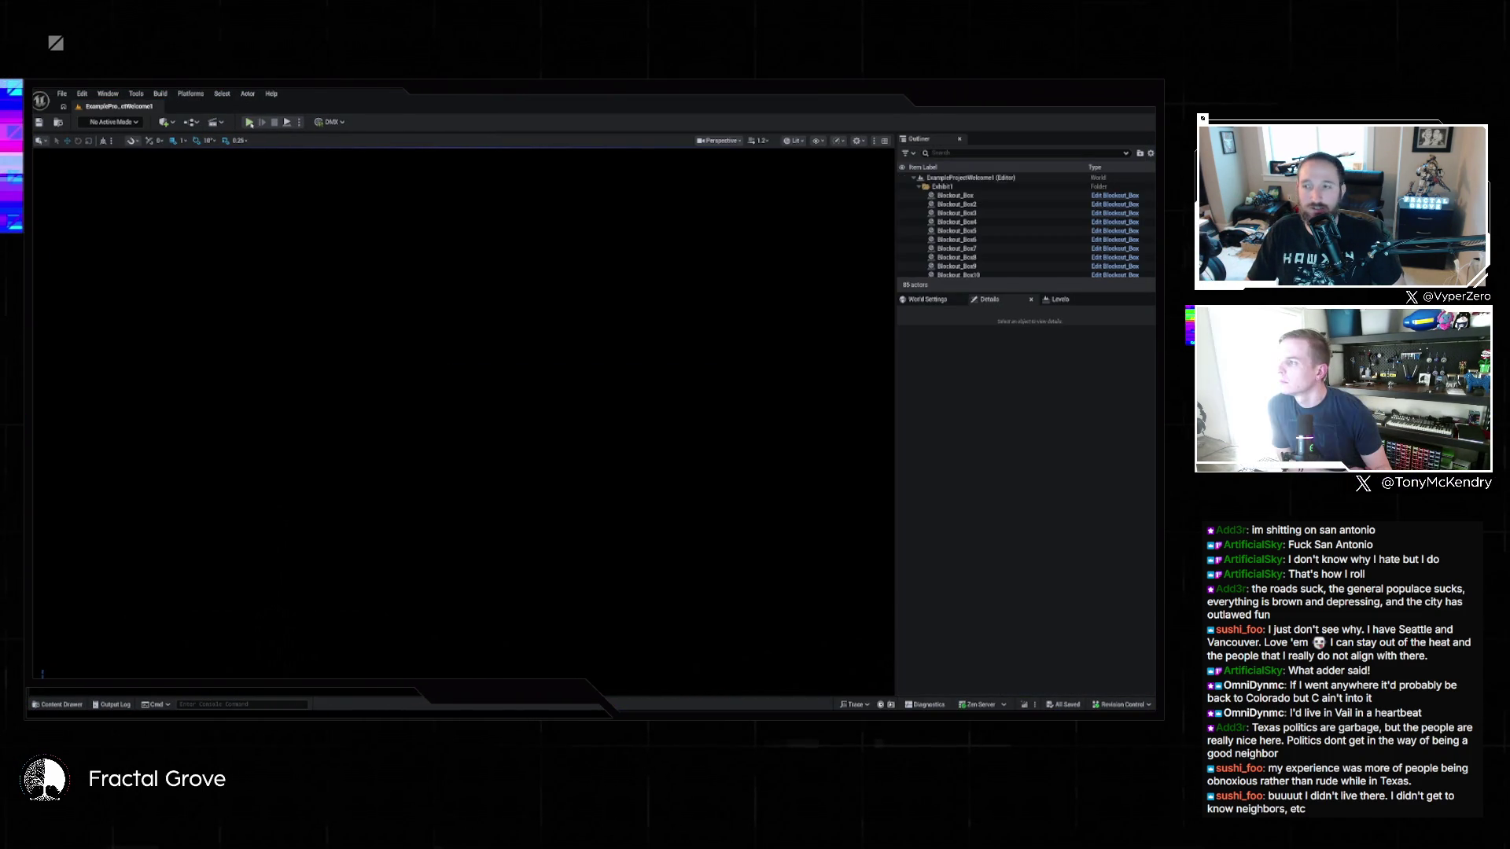
# Step: Play-test the level in the editor, then stop it and return to editing
pyautogui.hotkey('alt', 'p')
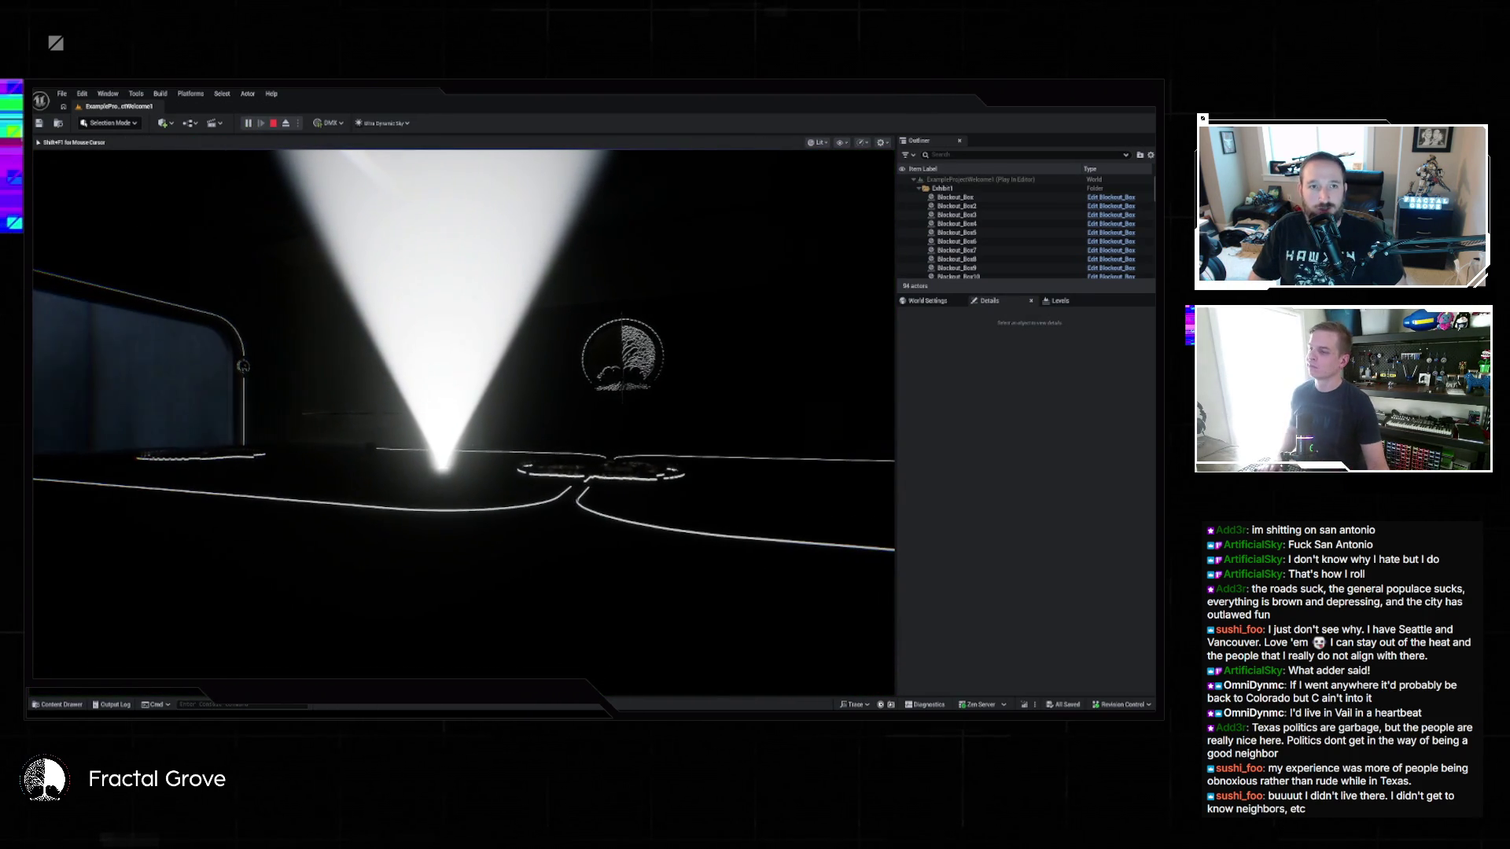
pyautogui.press('super')
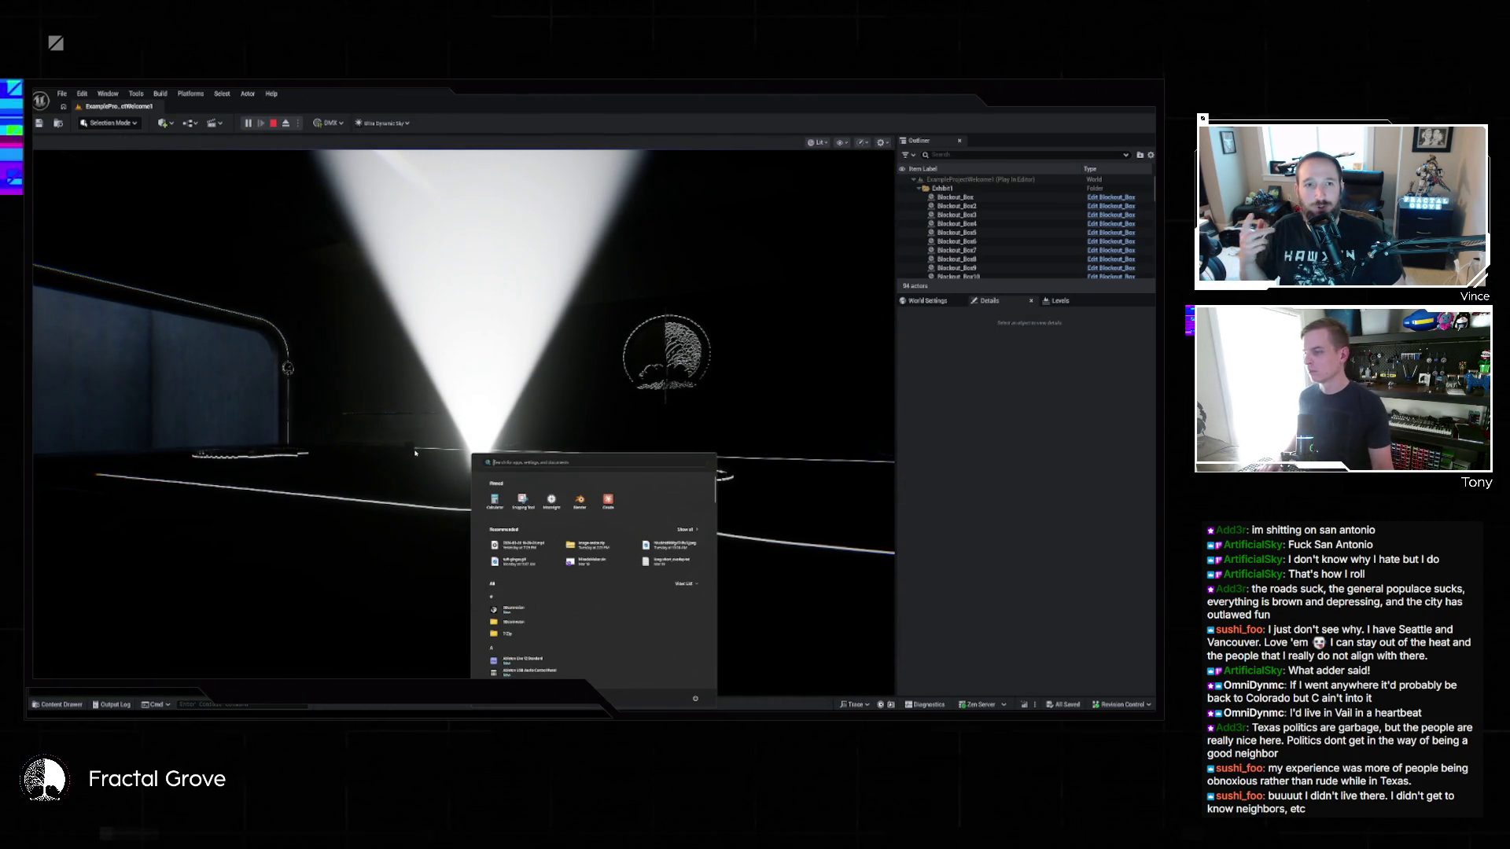
pyautogui.press('Escape')
pyautogui.press('Escape')
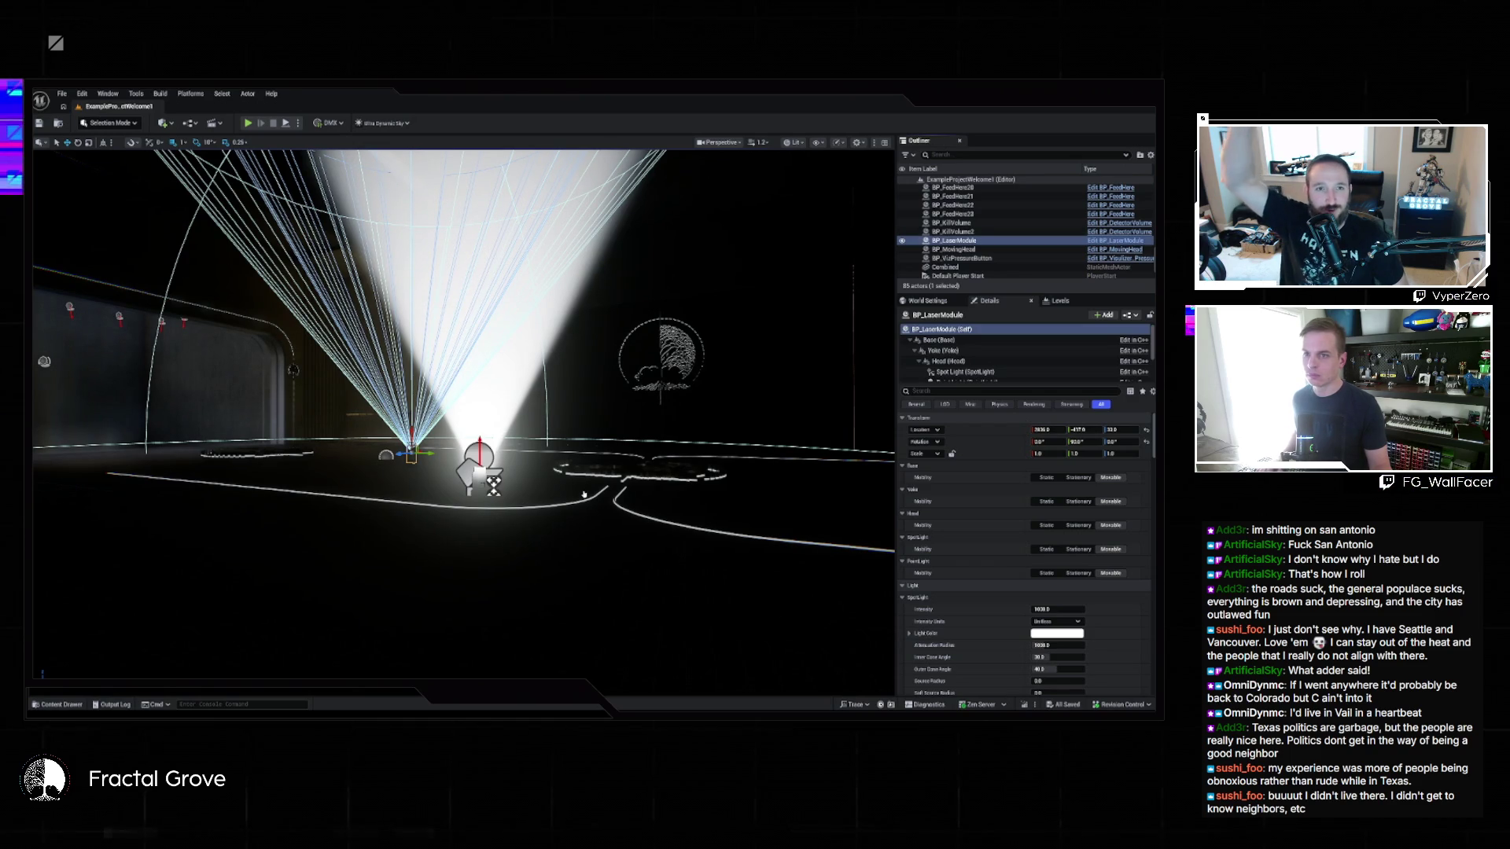
# Step: Delete the Initialize Fixture node from BP_LaserModule's EventGraph, then return to the level
pyautogui.hotkey('ctrl', 'e')
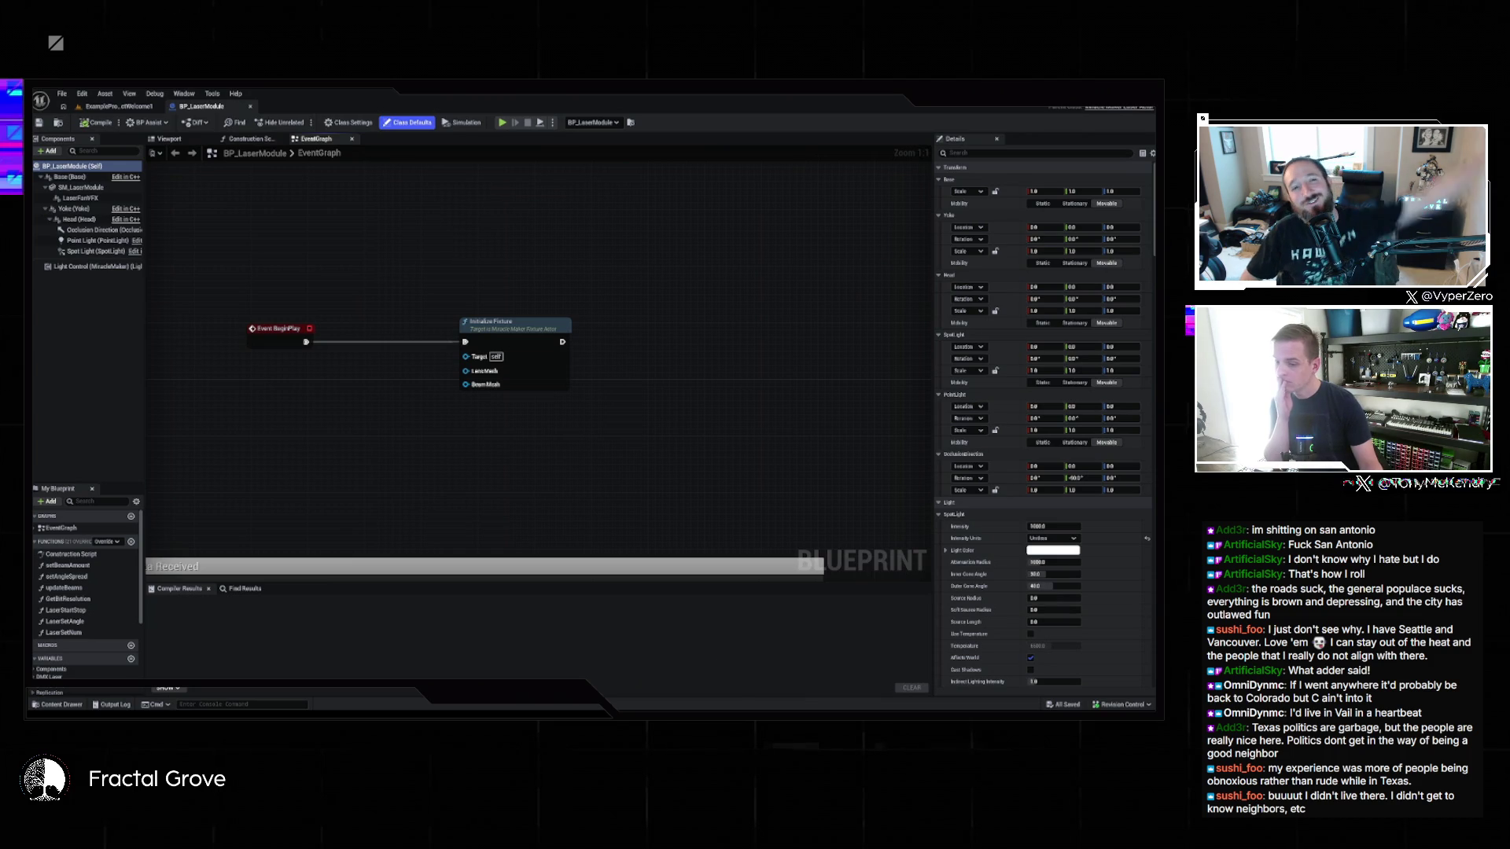
pyautogui.click(627, 681)
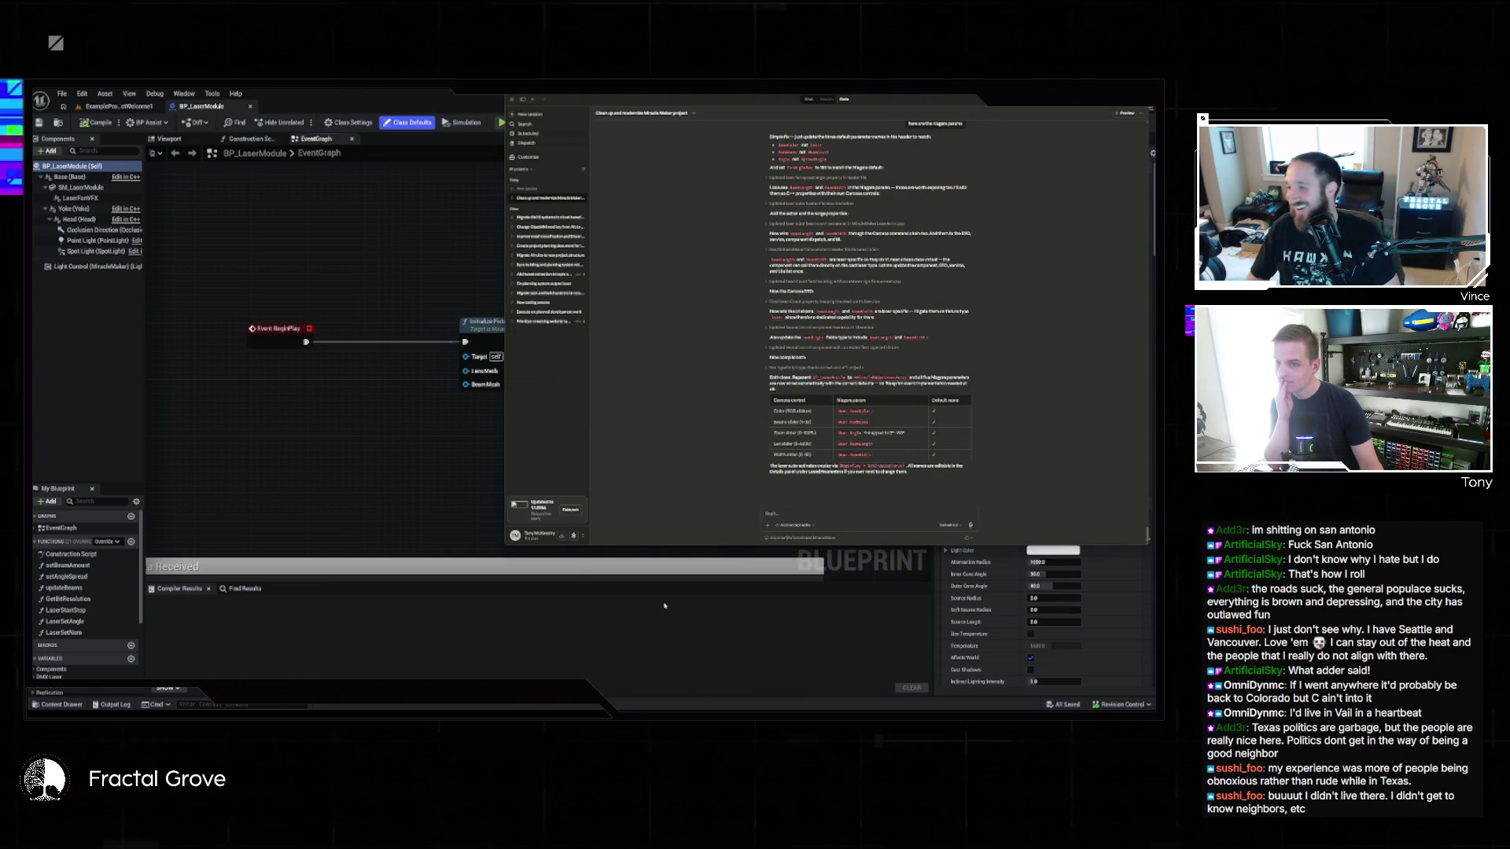
pyautogui.click(468, 425)
pyautogui.click(534, 331)
pyautogui.press('Delete')
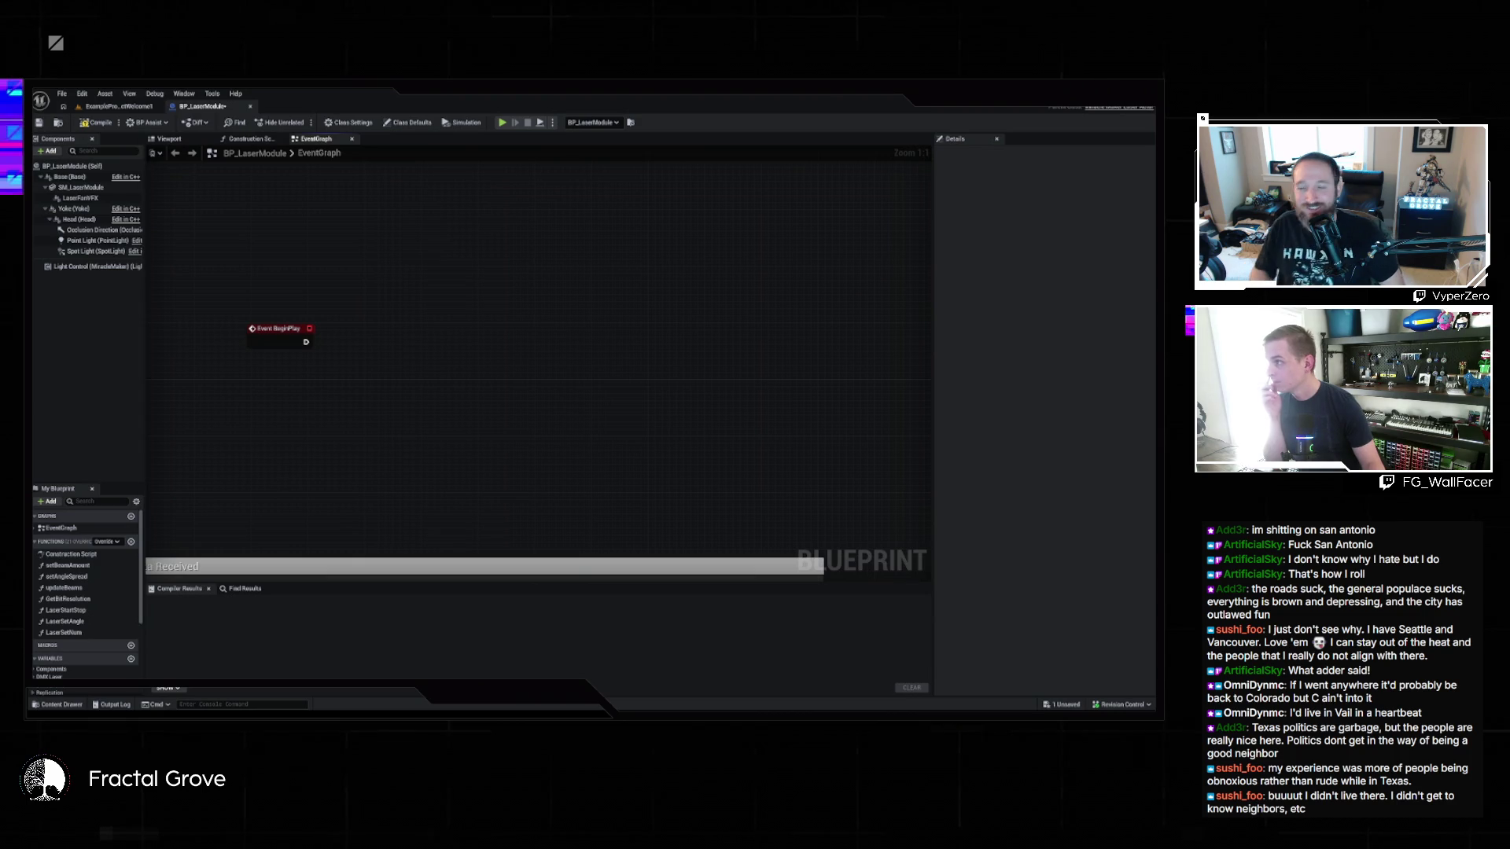
pyautogui.click(118, 106)
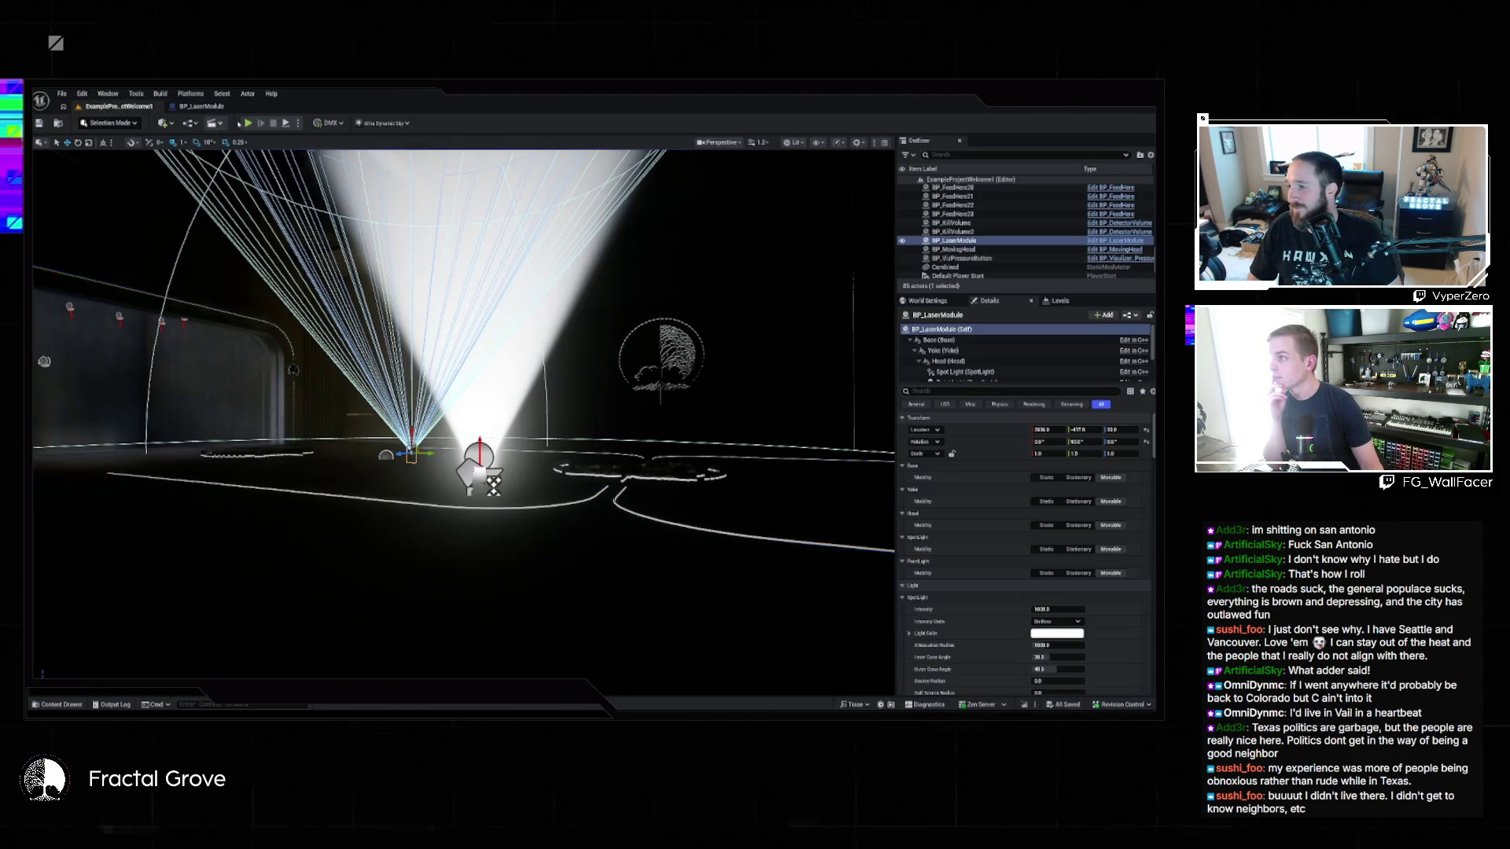
# Step: Run and stop a quick play test of the level
pyautogui.click(247, 123)
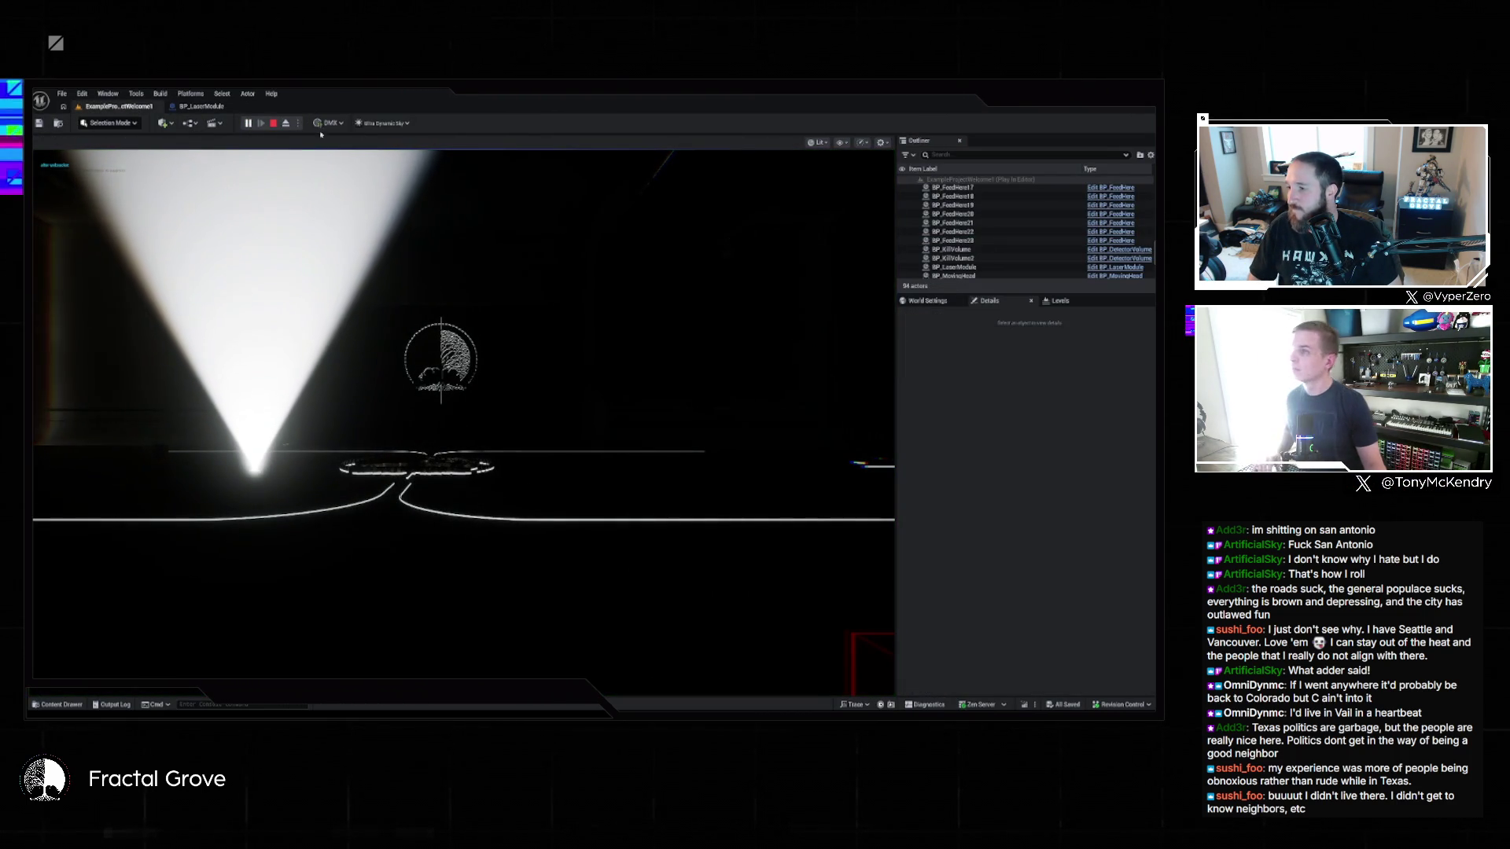
pyautogui.click(272, 124)
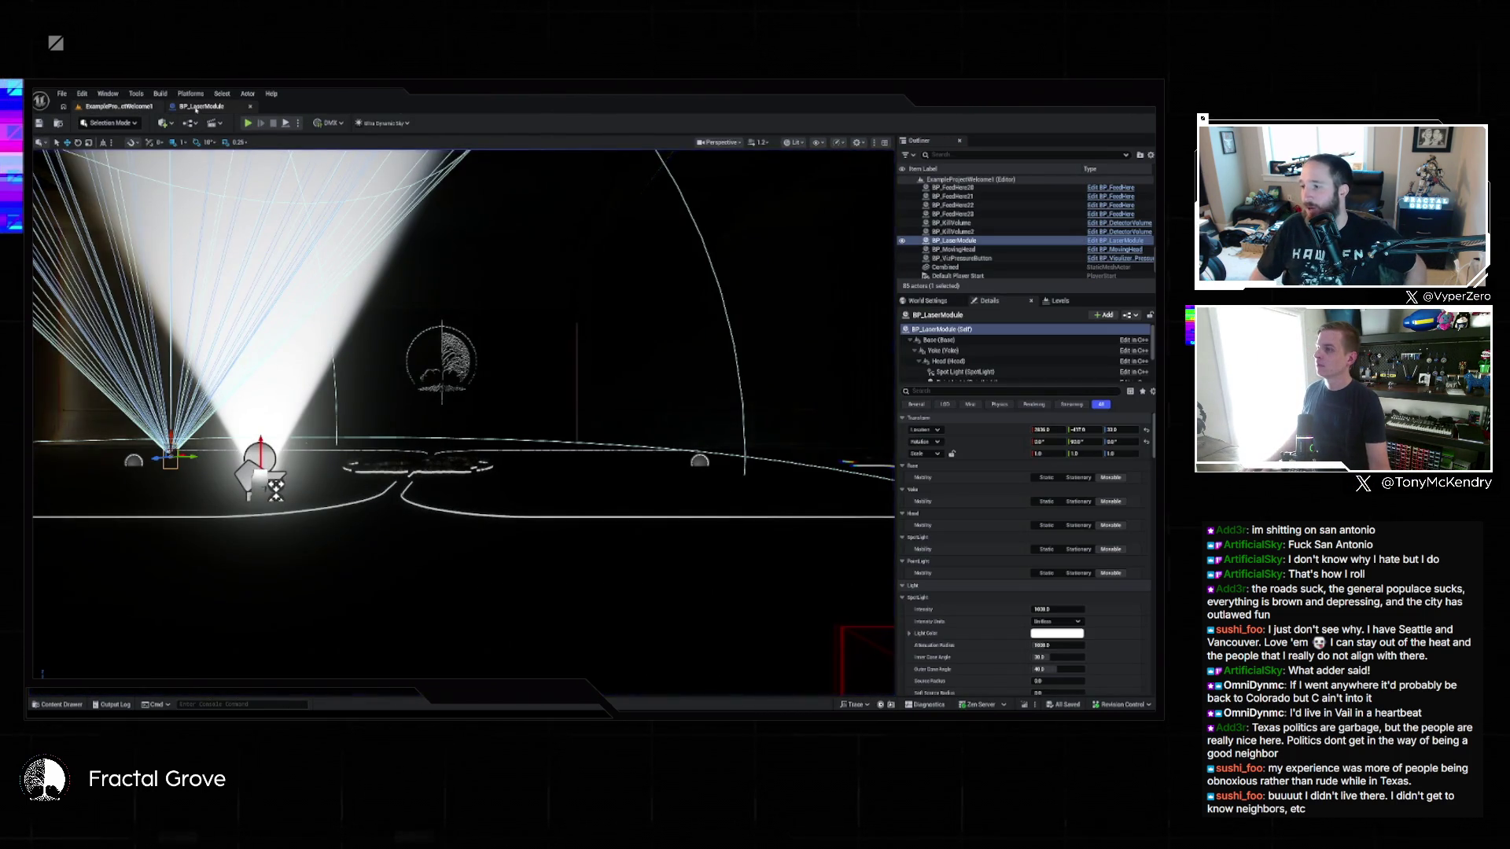
pyautogui.click(196, 108)
# Step: Add a Set Enabled node after BeginPlay, then play-test the level again
pyautogui.moveTo(305, 343); pyautogui.dragTo(377, 347)
pyautogui.write('set enabled')
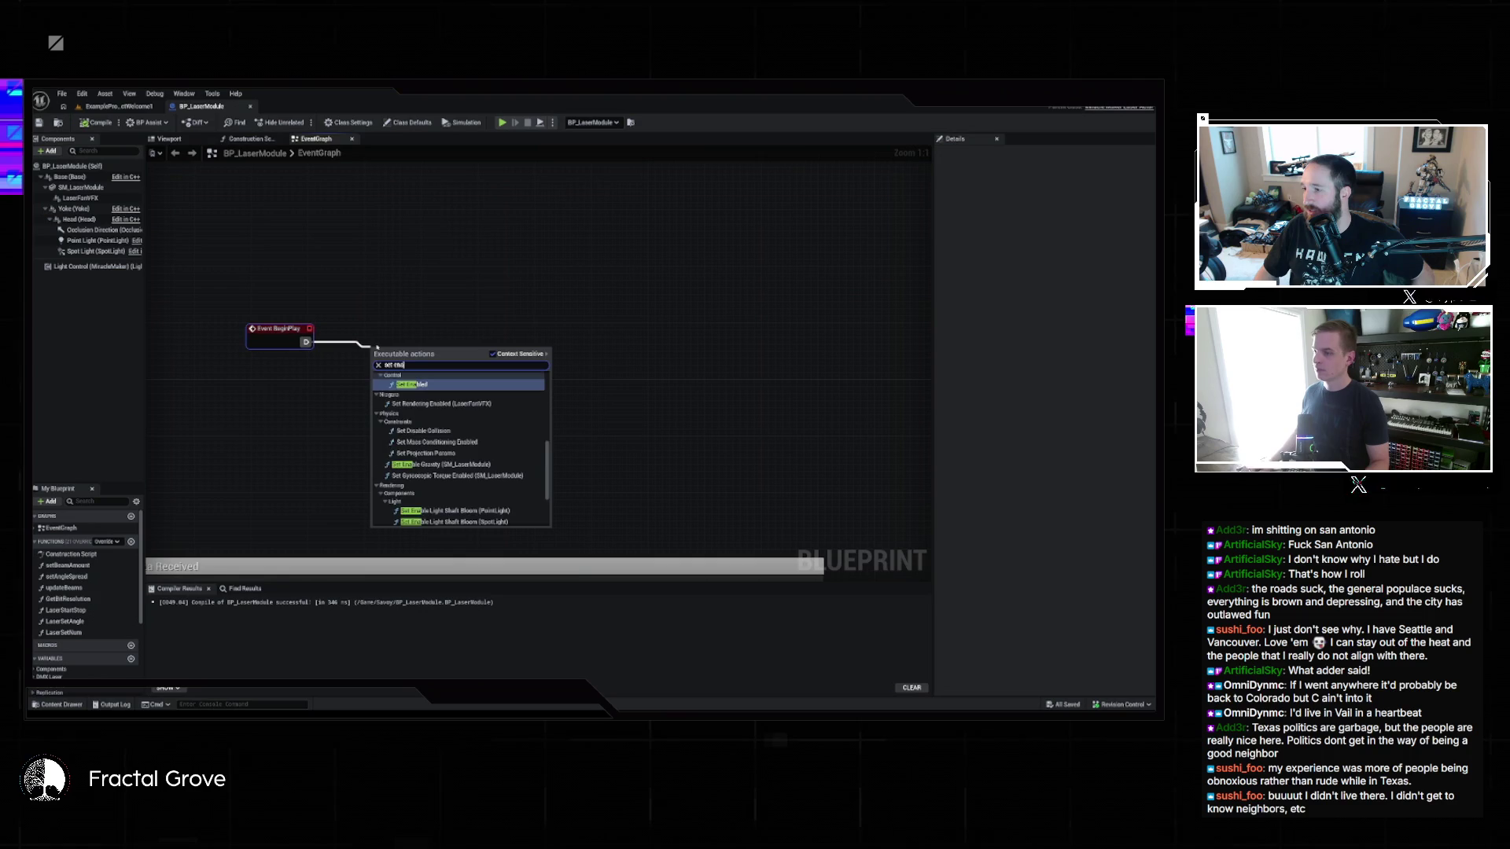
pyautogui.press('Return')
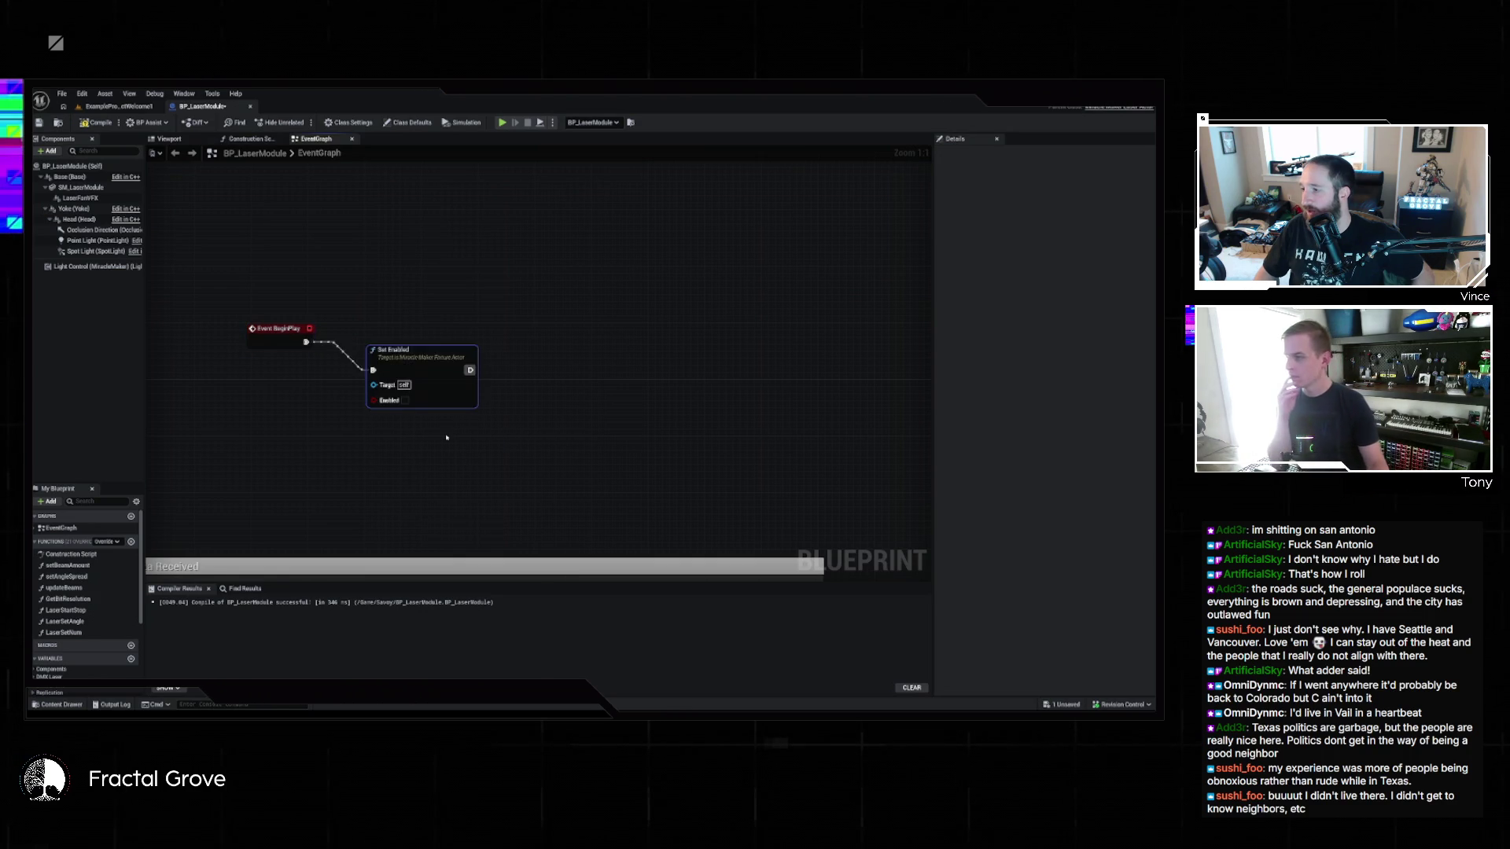
pyautogui.click(95, 105)
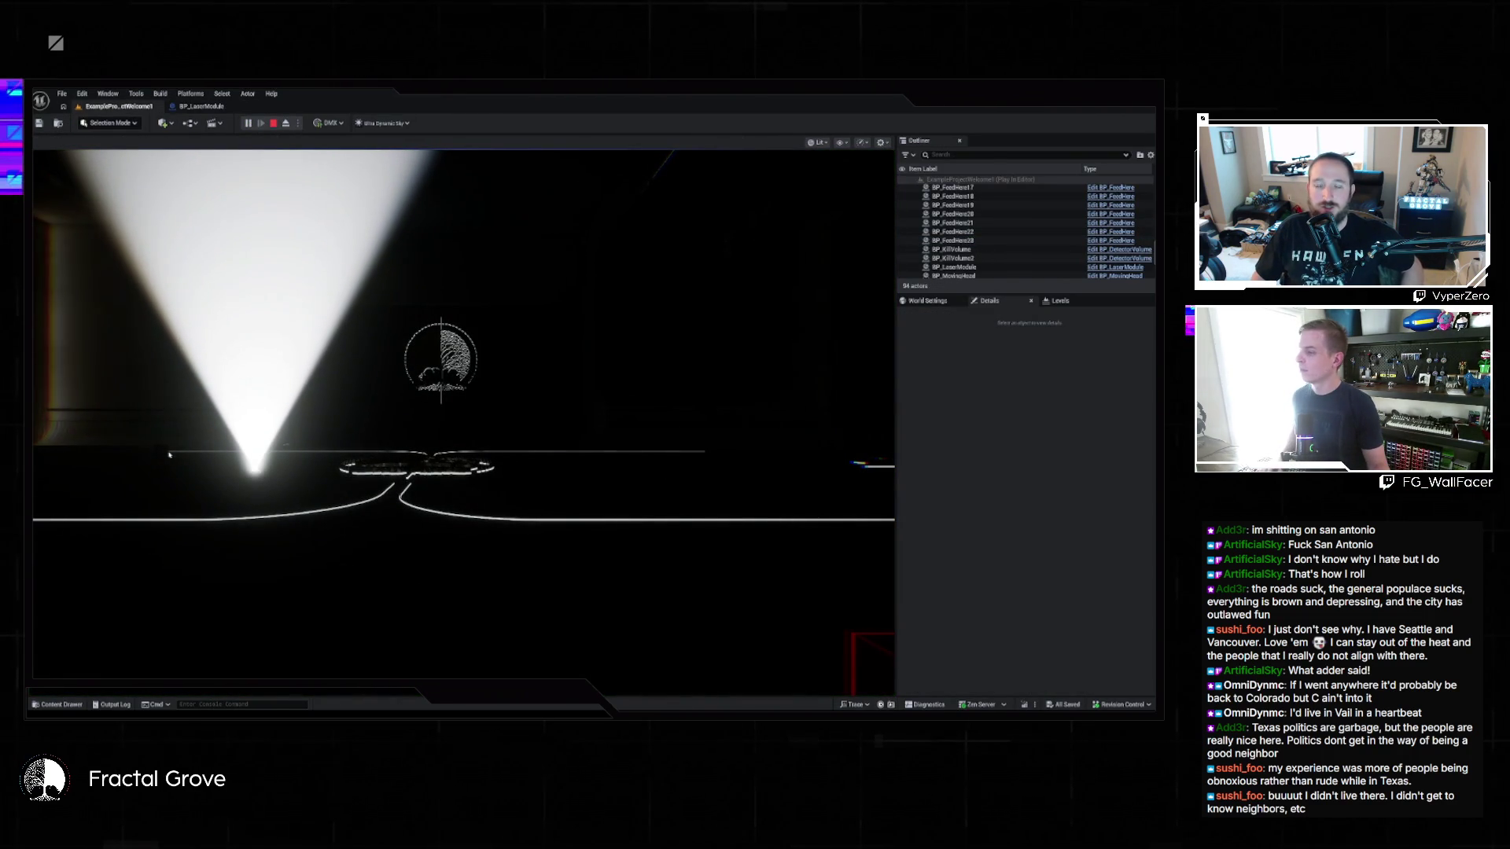
pyautogui.press('Escape')
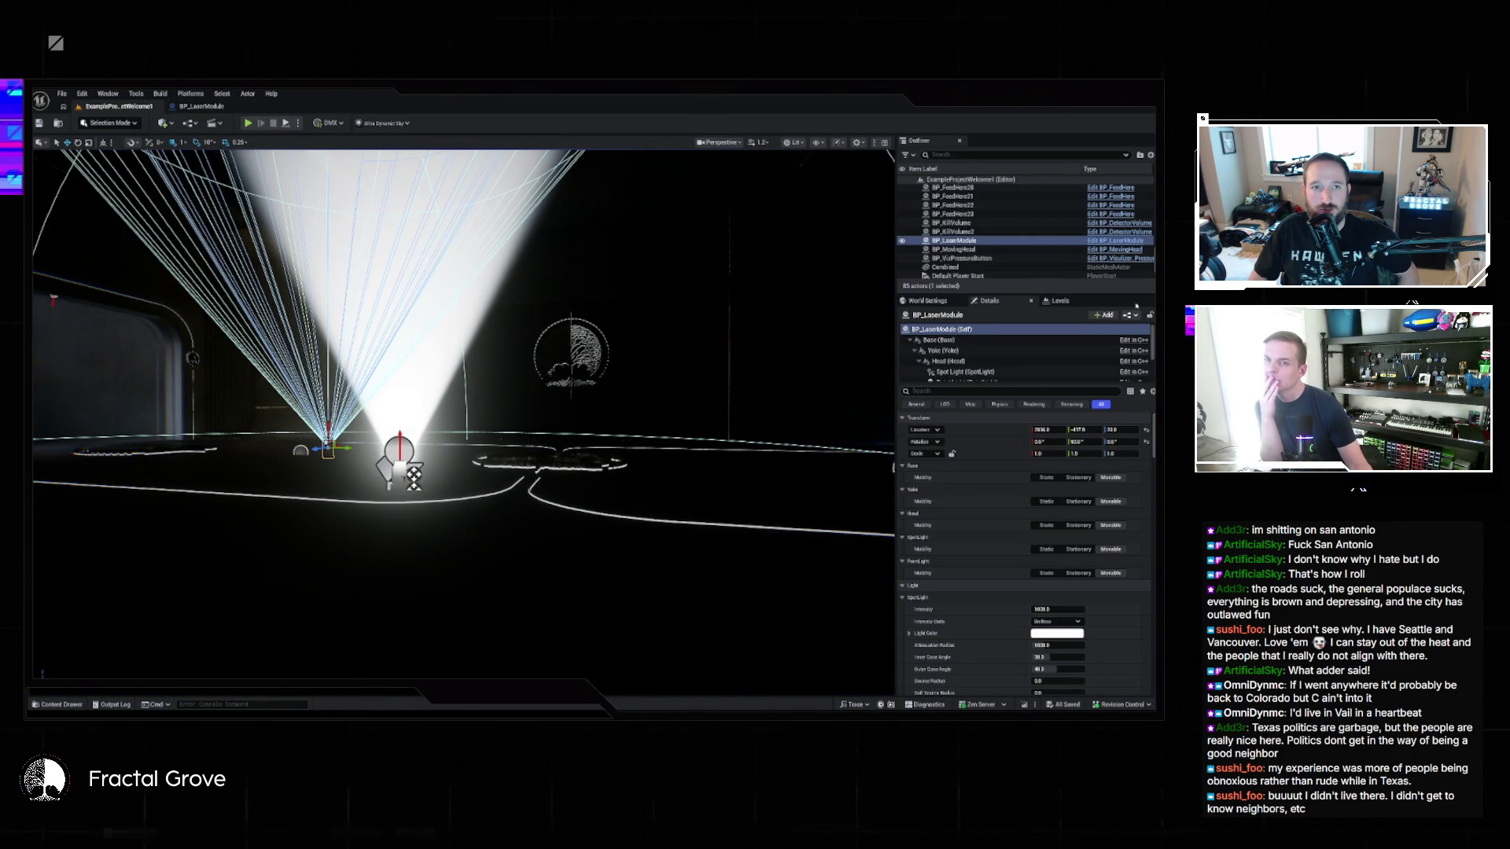
pyautogui.scroll(-3, 1022, 354)
pyautogui.click(949, 360)
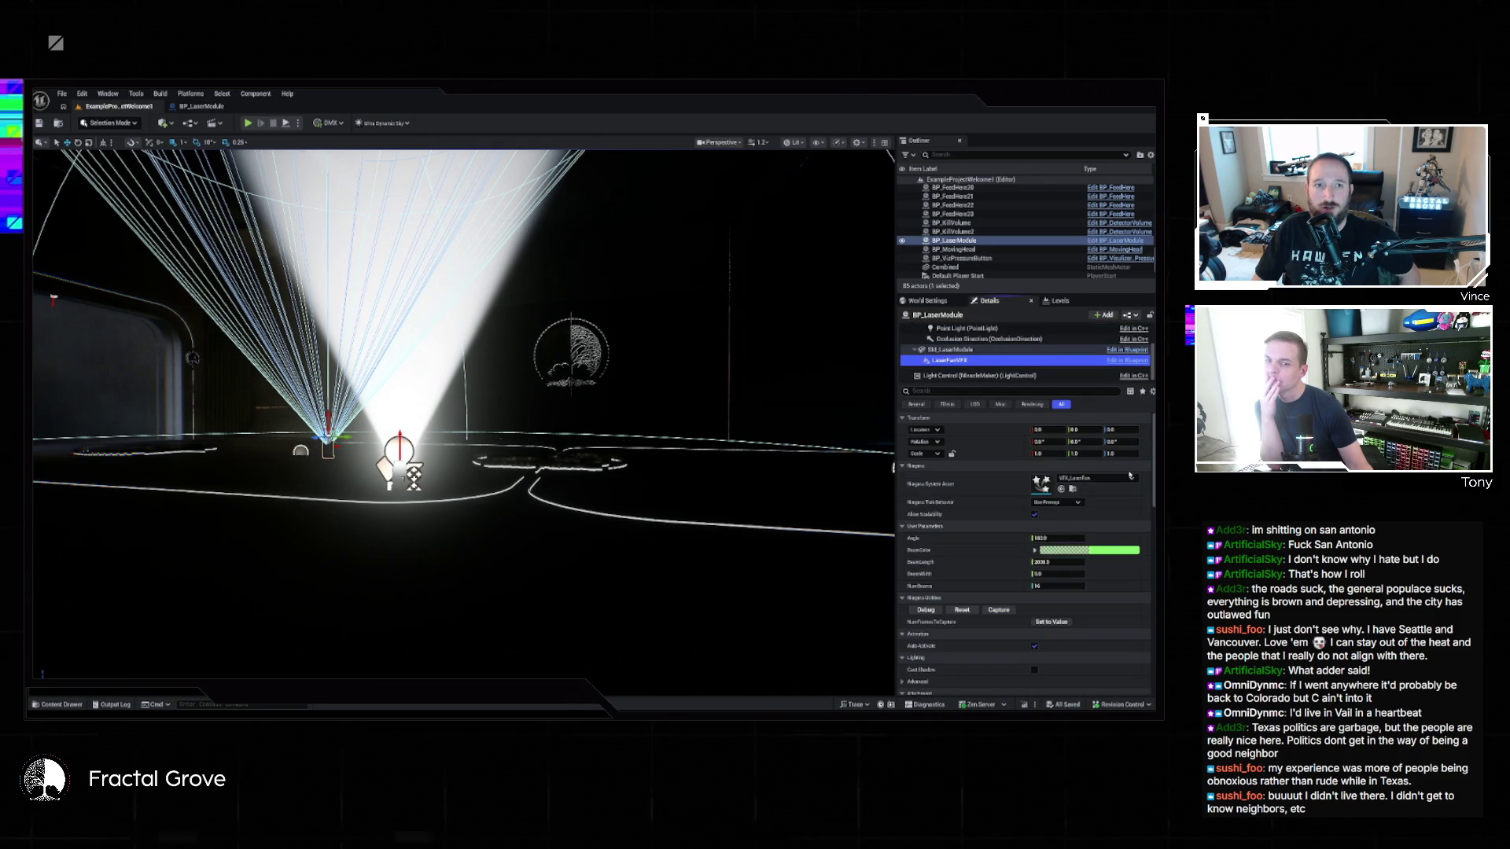
pyautogui.click(1072, 489)
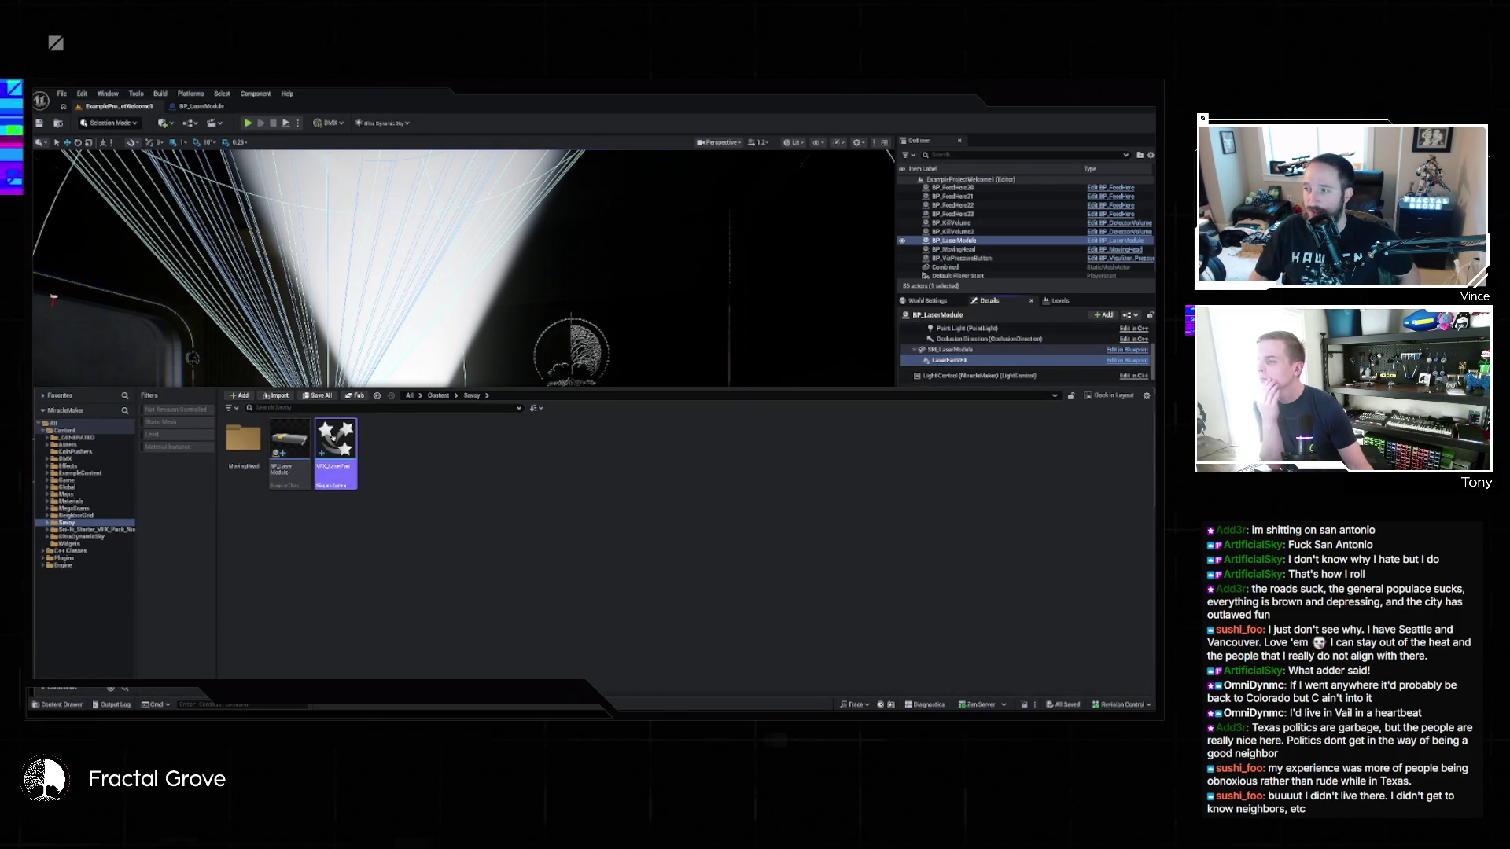
pyautogui.doubleClick(336, 448)
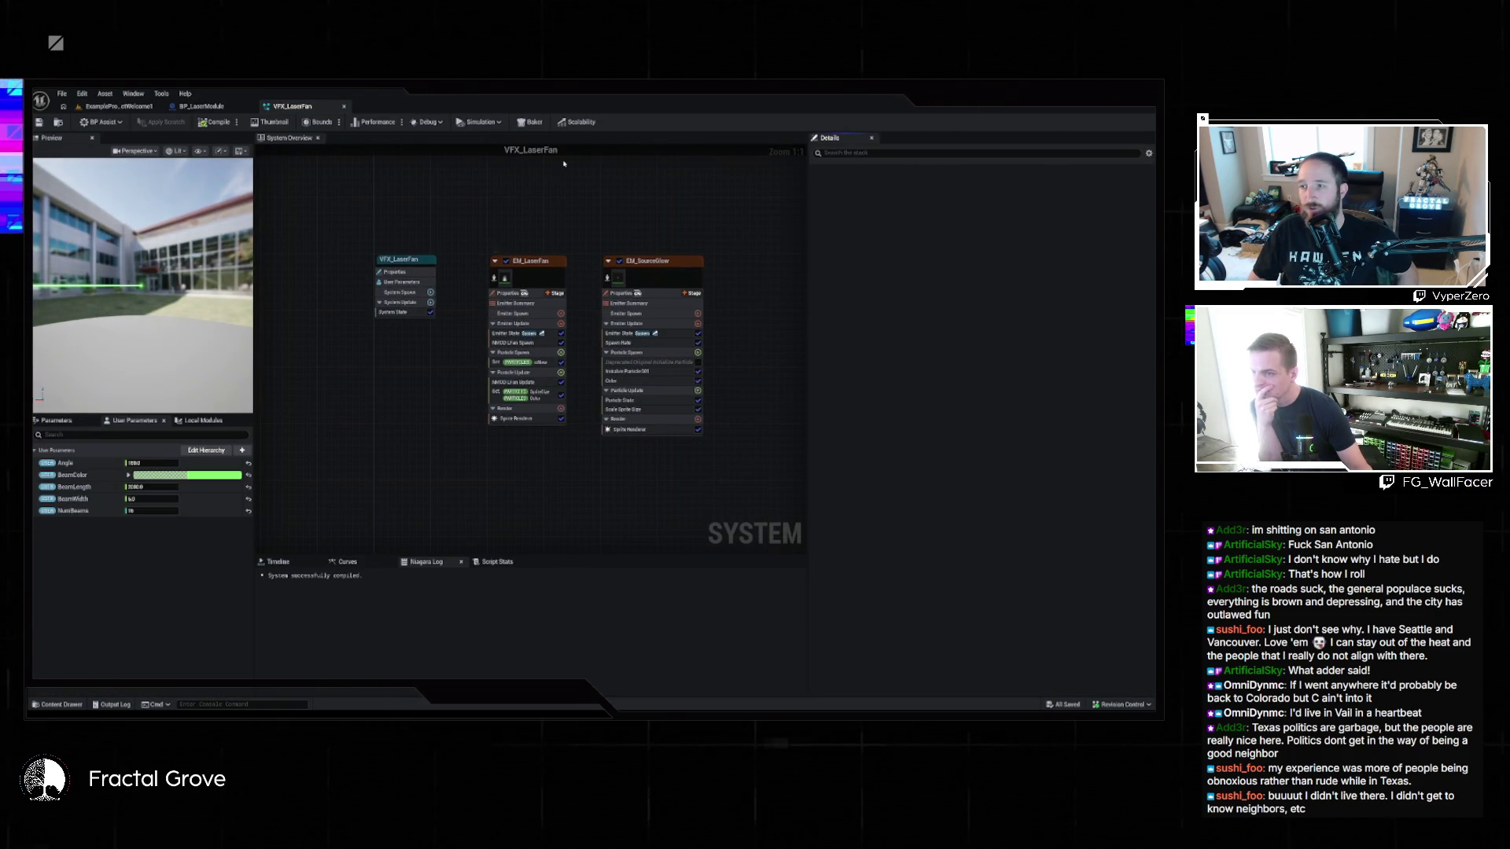
pyautogui.click(118, 107)
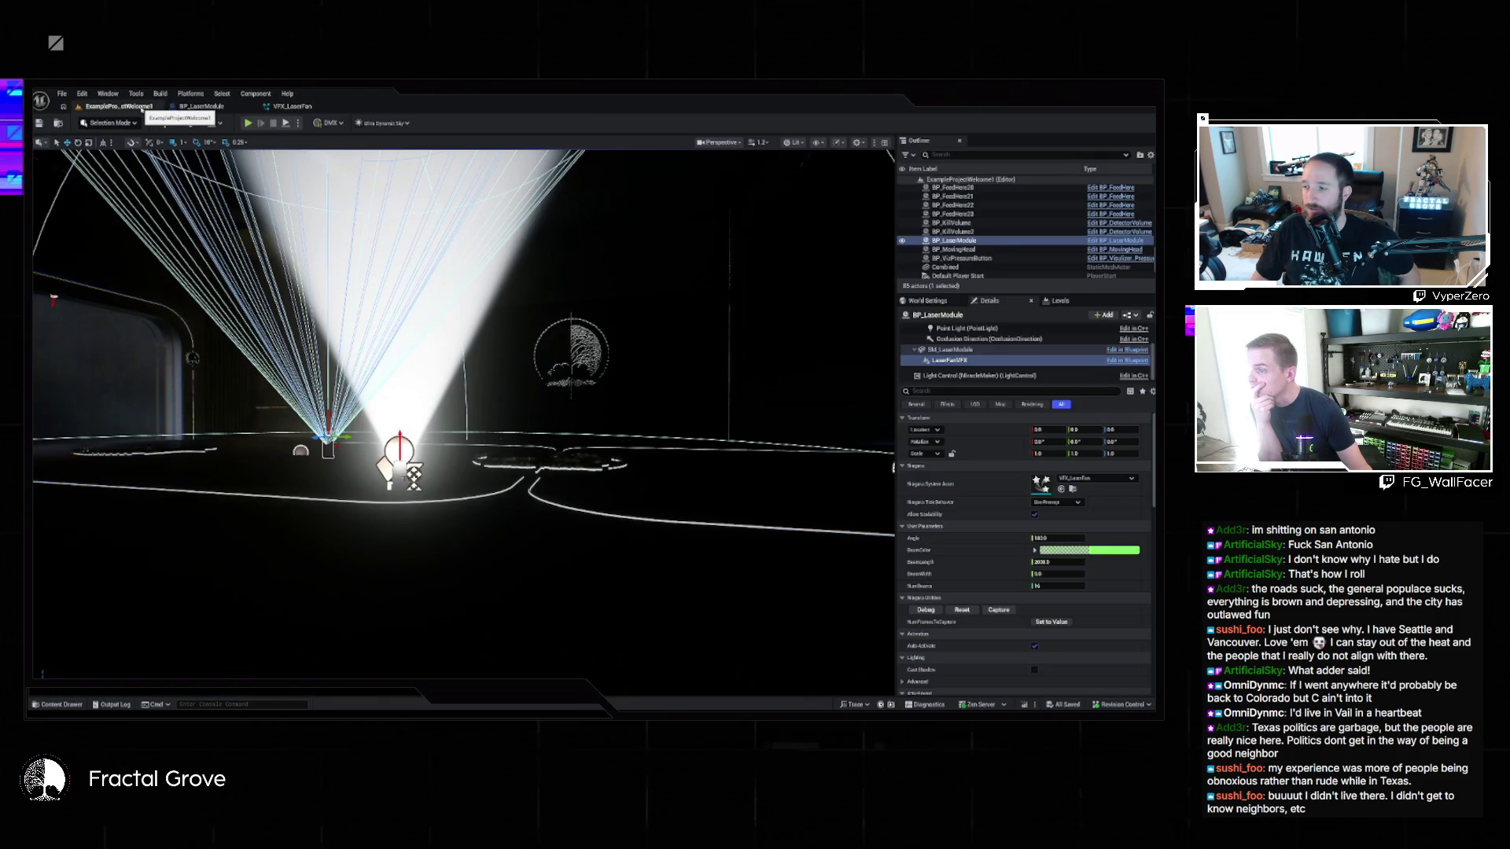
pyautogui.click(315, 106)
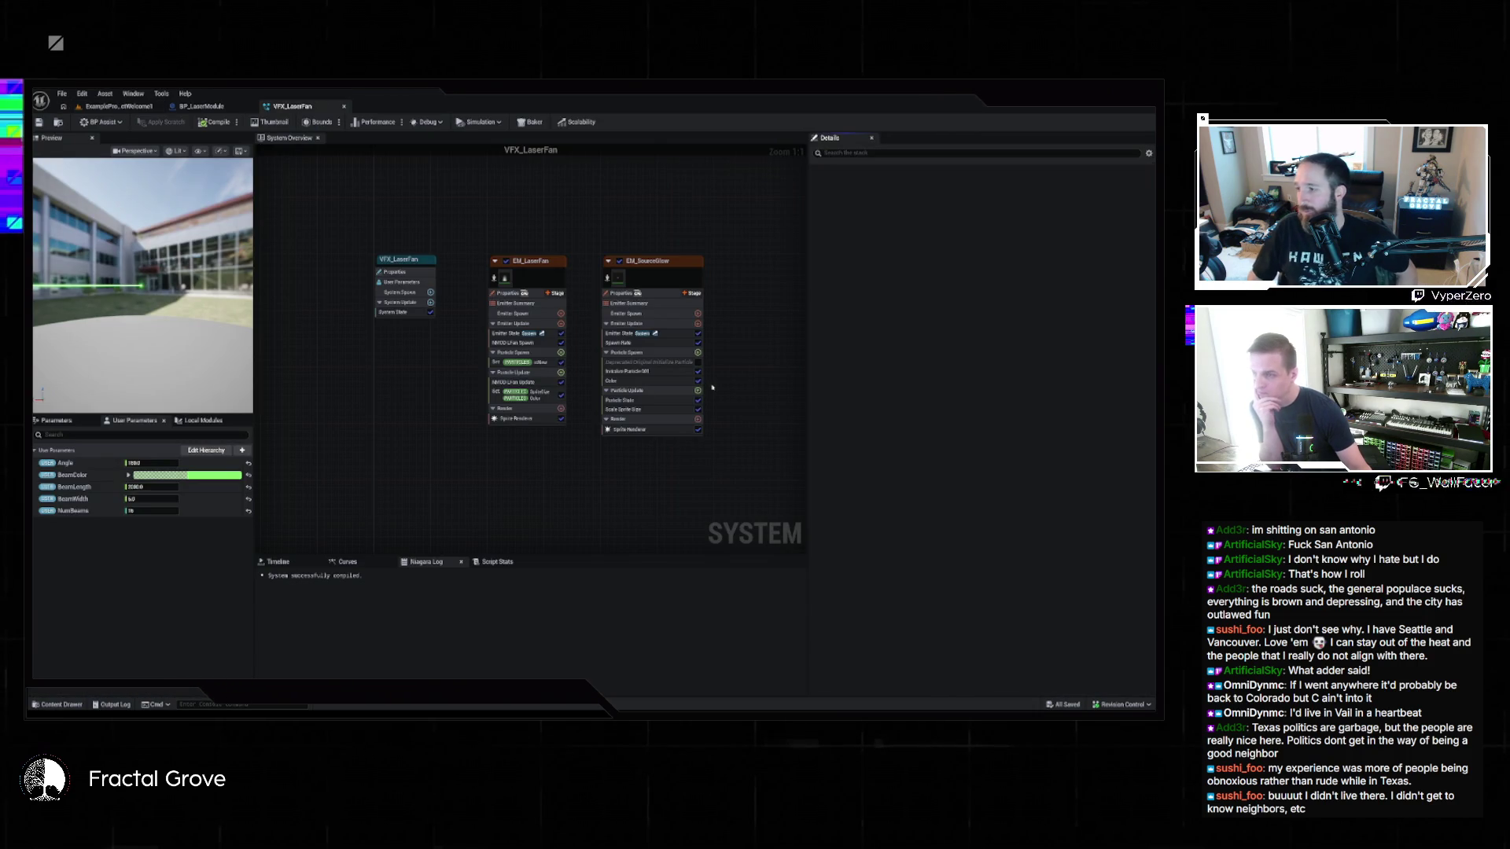
pyautogui.click(504, 334)
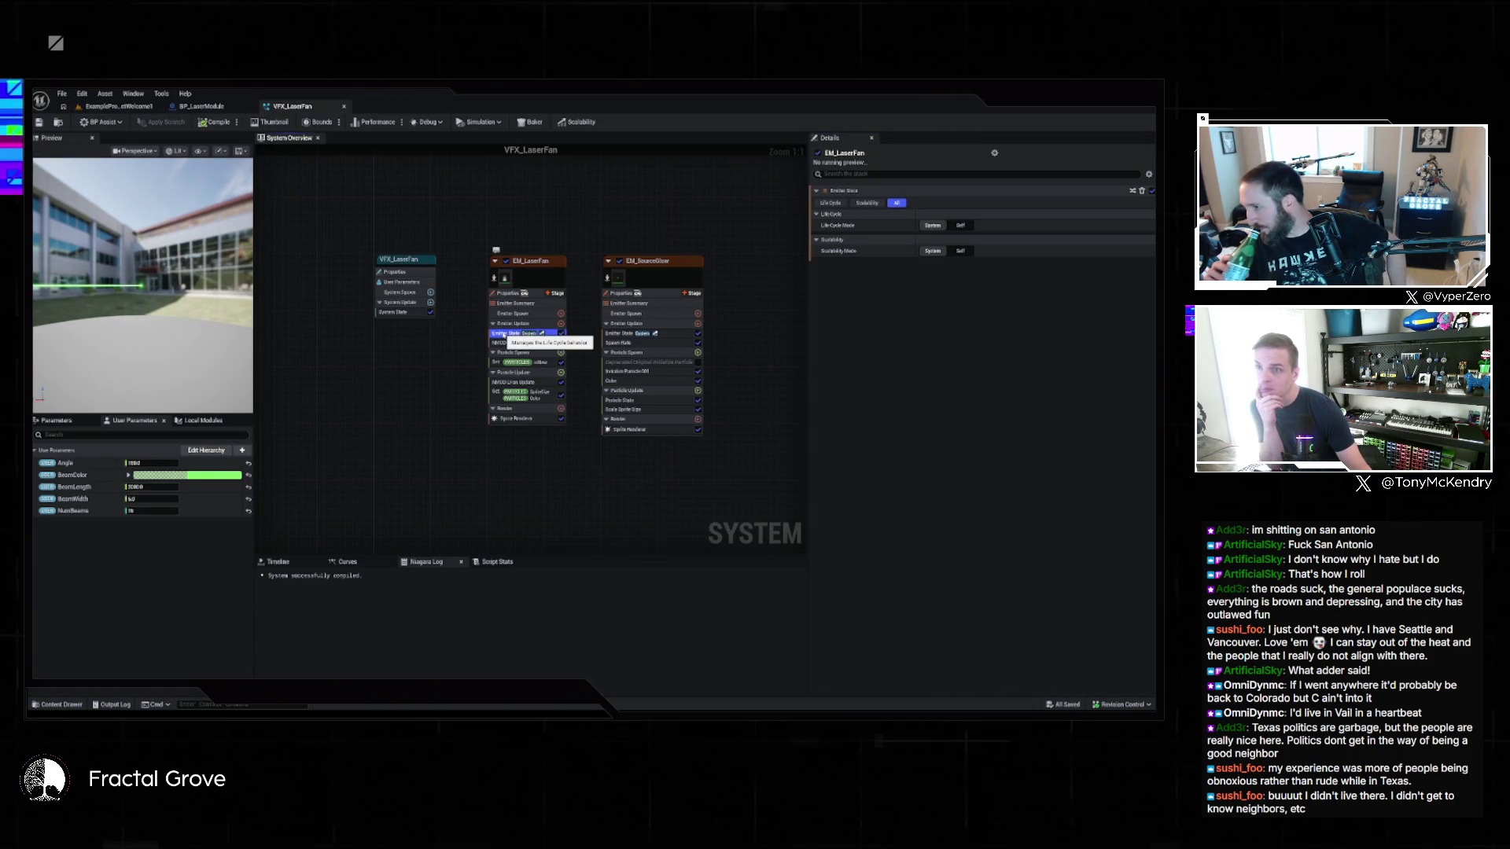
pyautogui.click(523, 343)
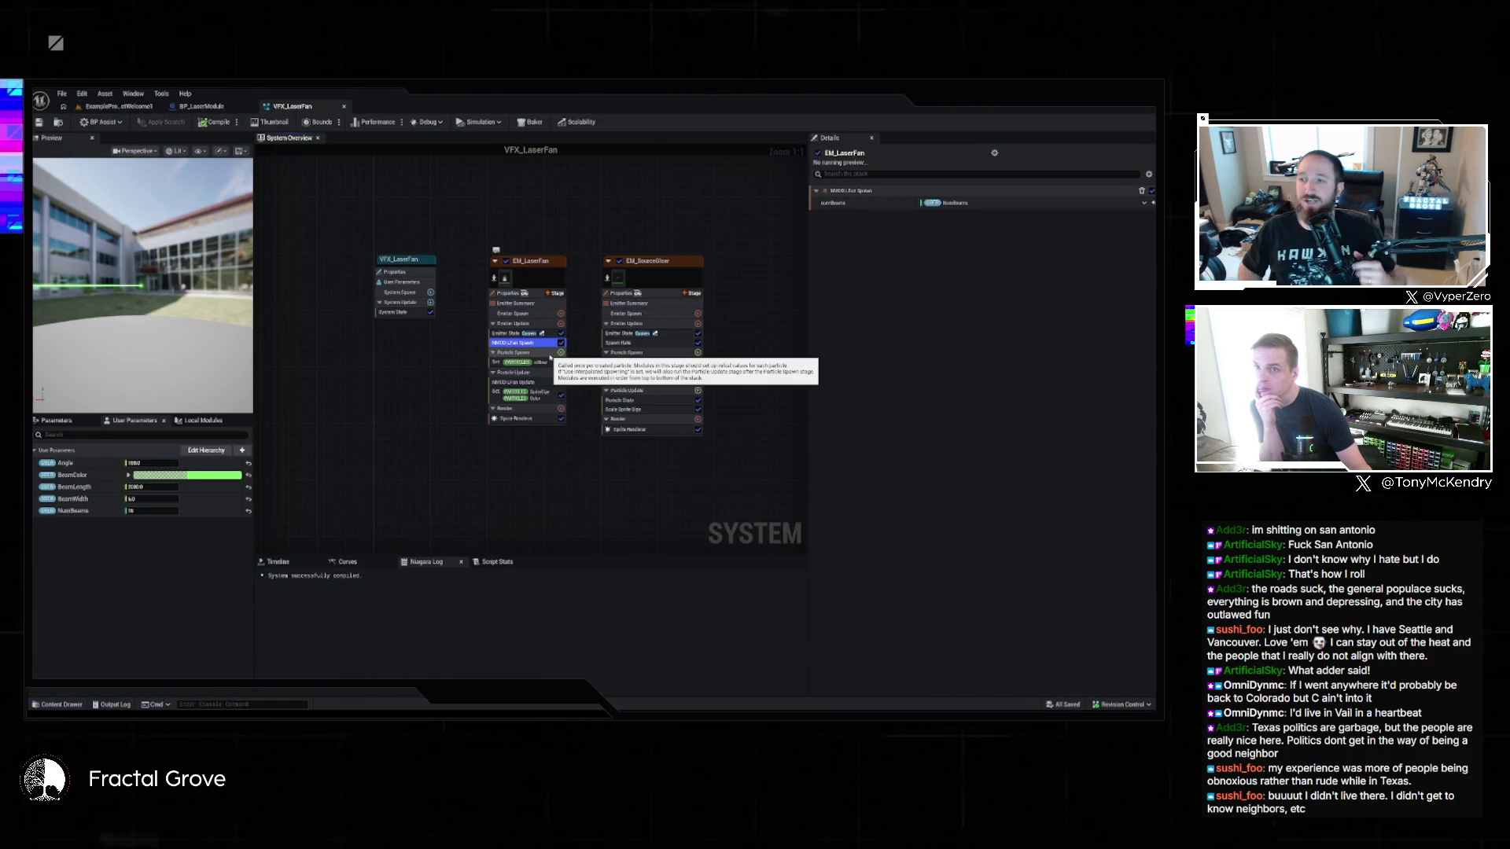
pyautogui.click(544, 363)
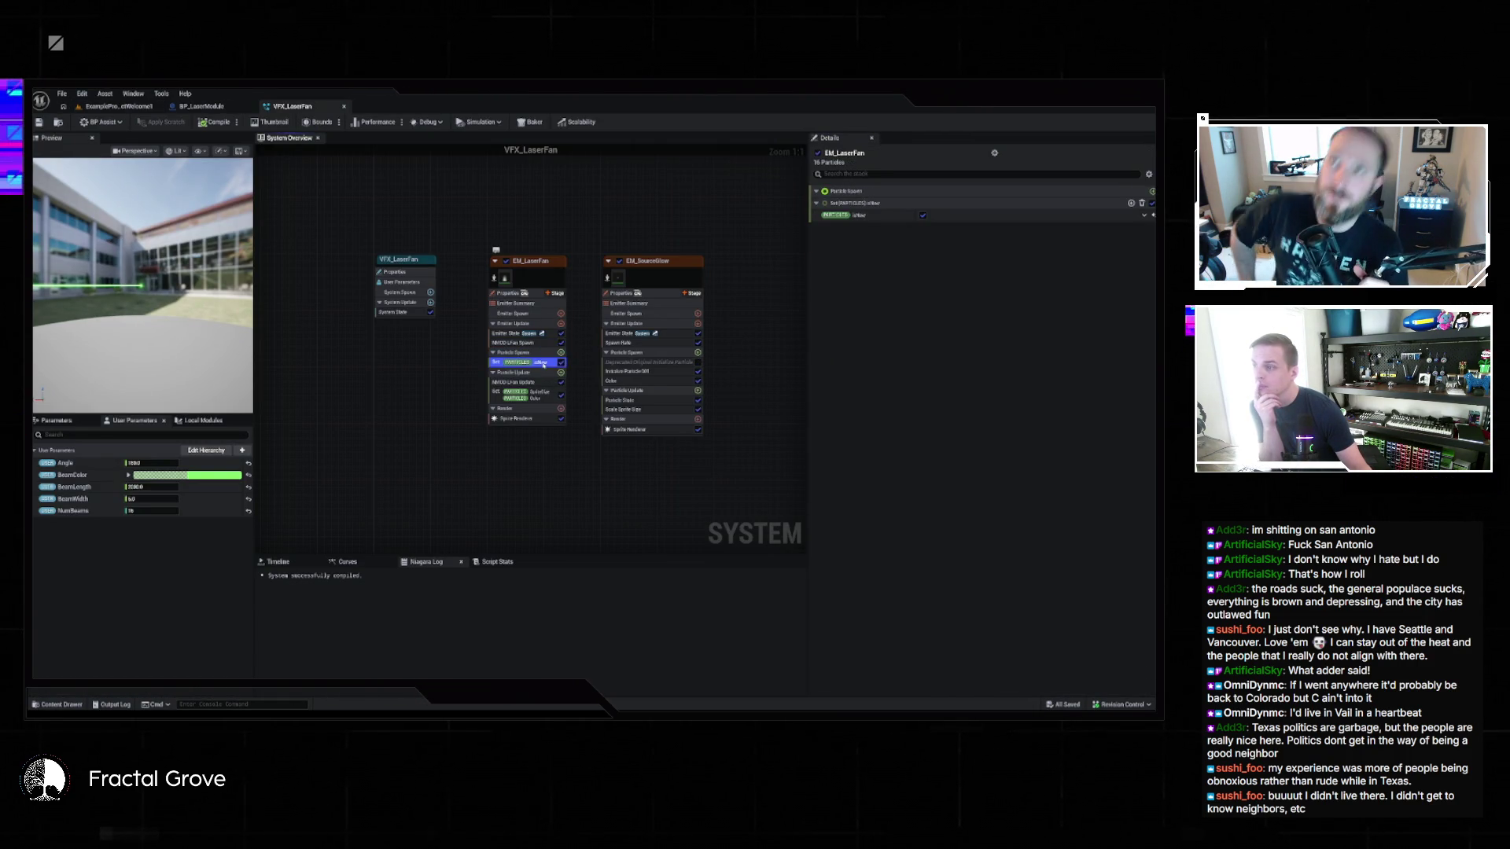
pyautogui.click(405, 313)
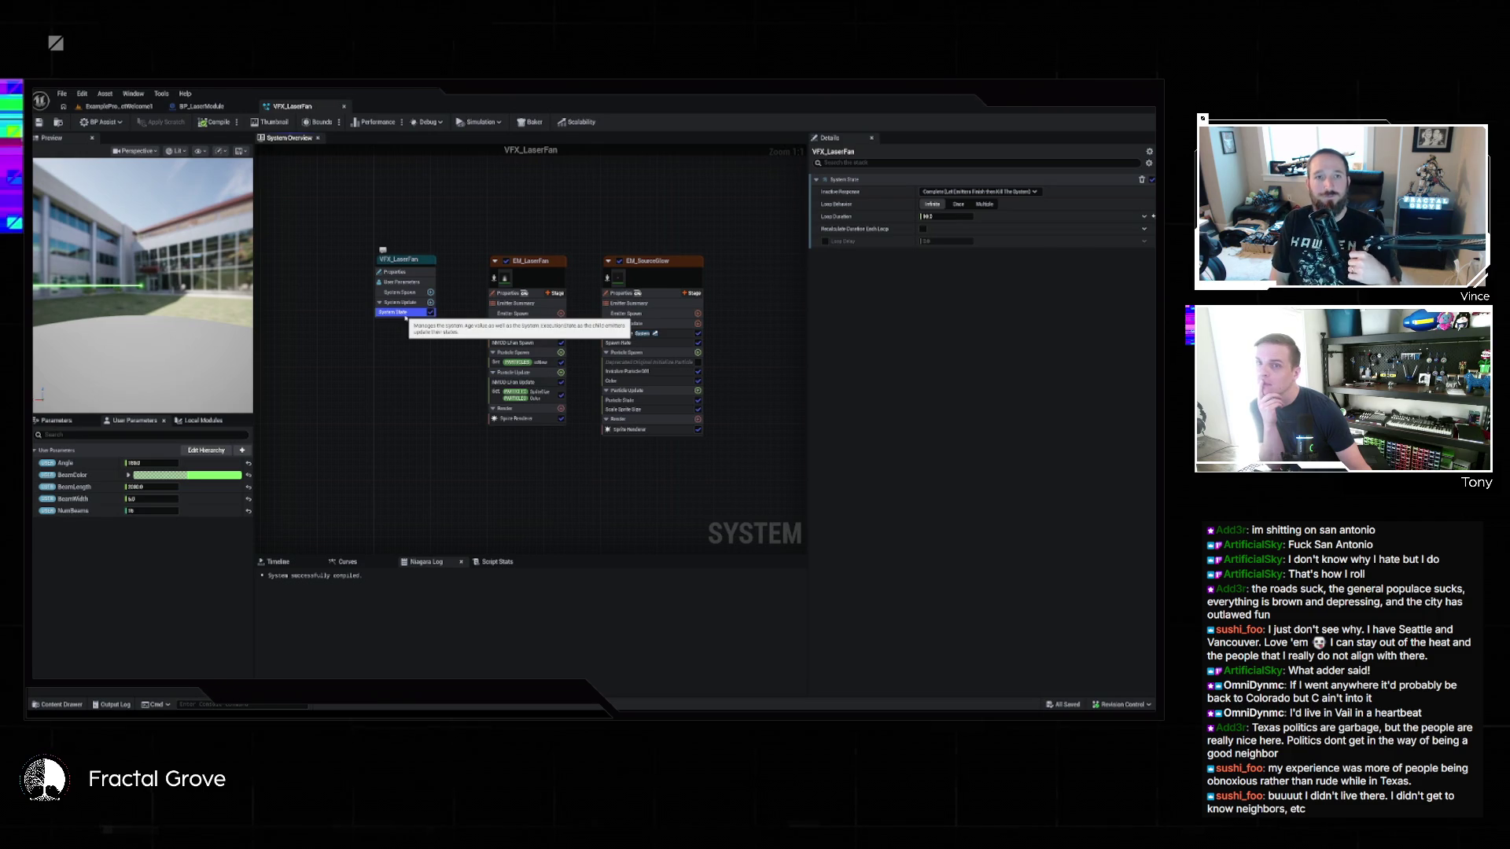
pyautogui.click(408, 265)
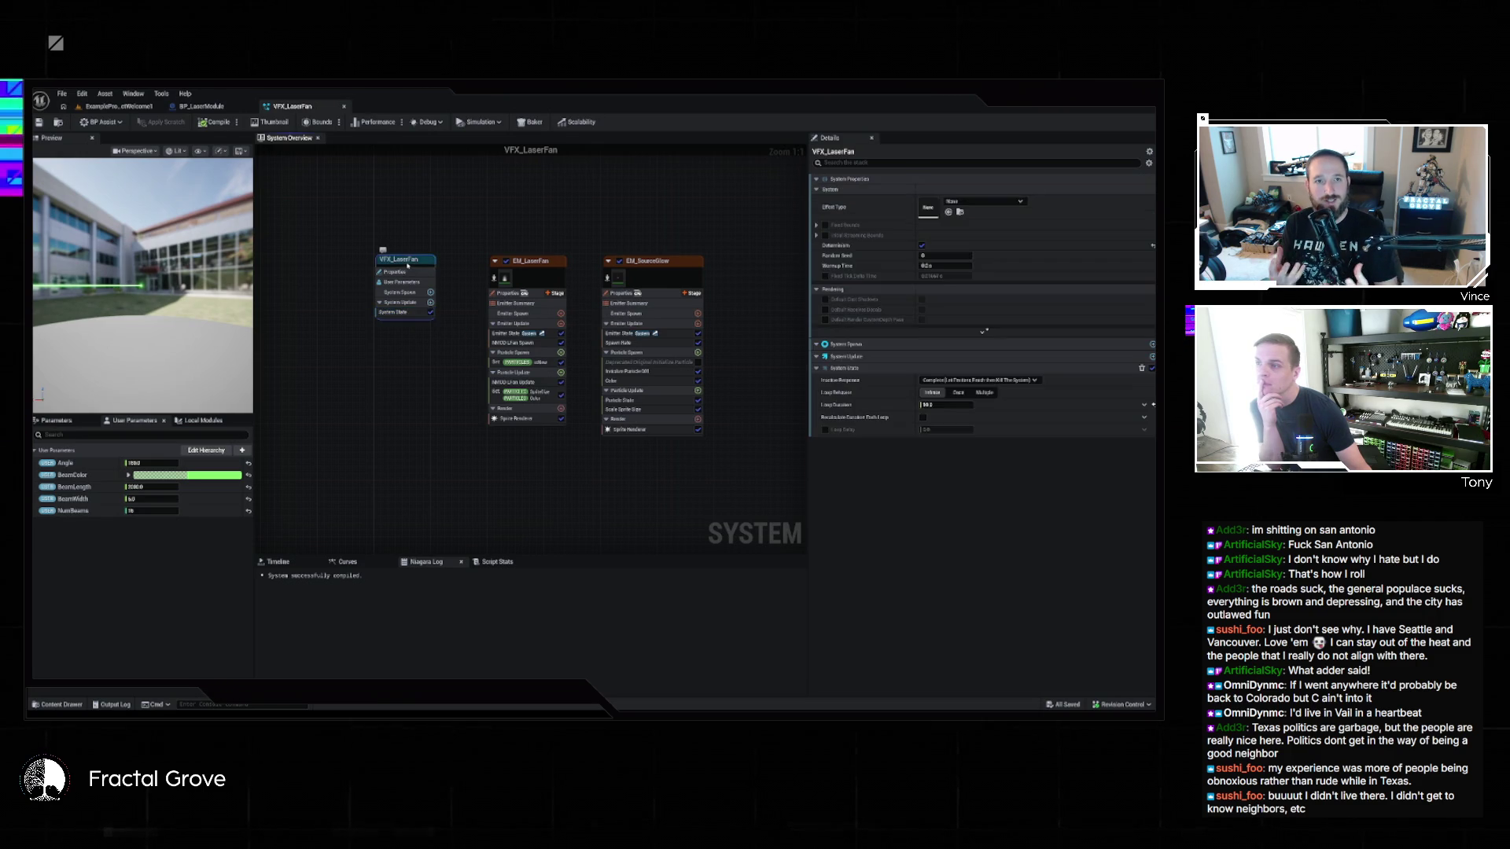
pyautogui.click(540, 264)
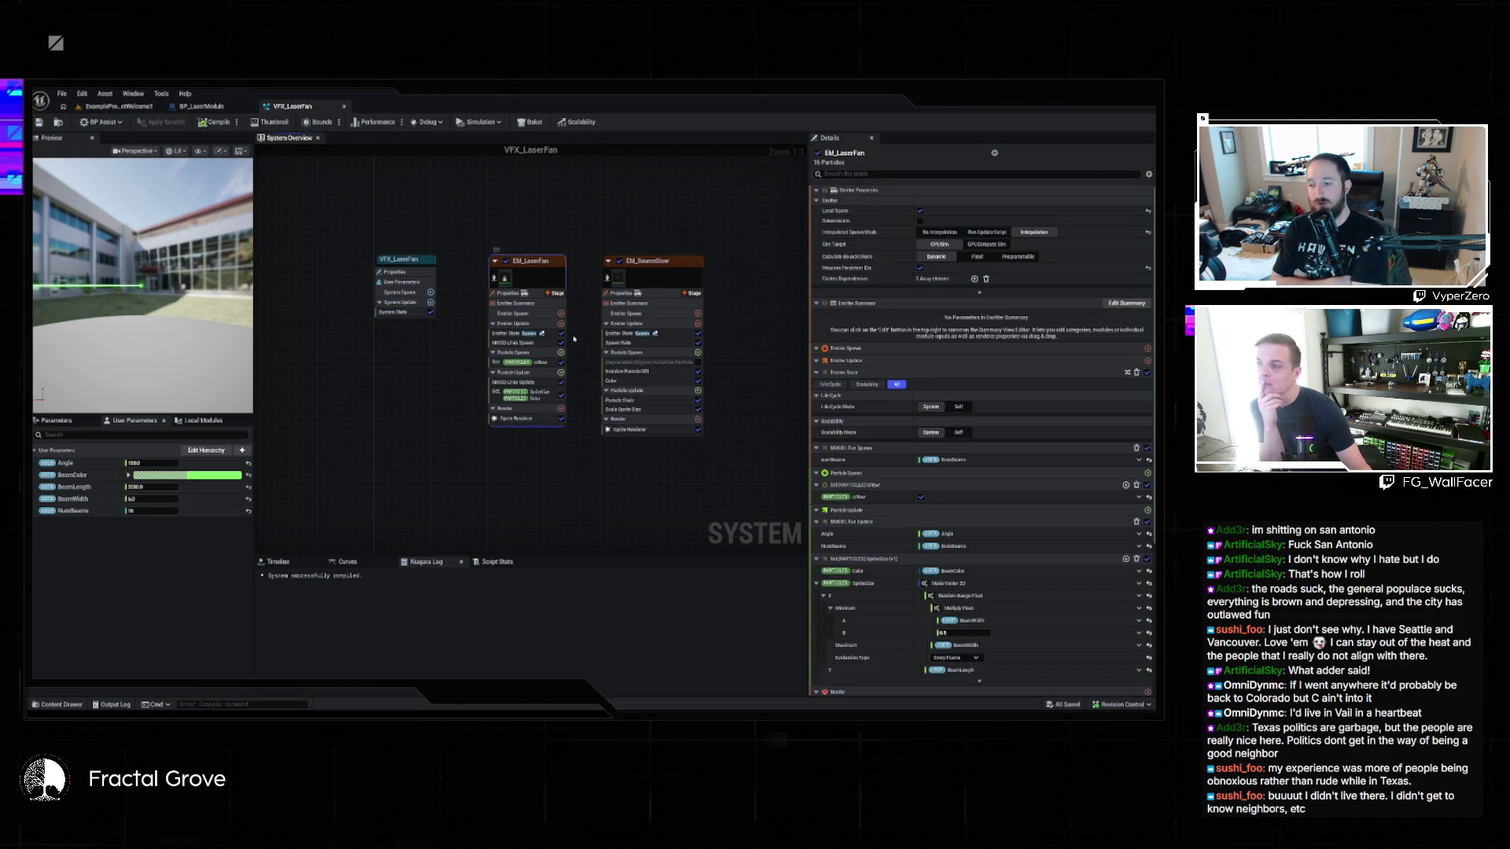
pyautogui.click(511, 335)
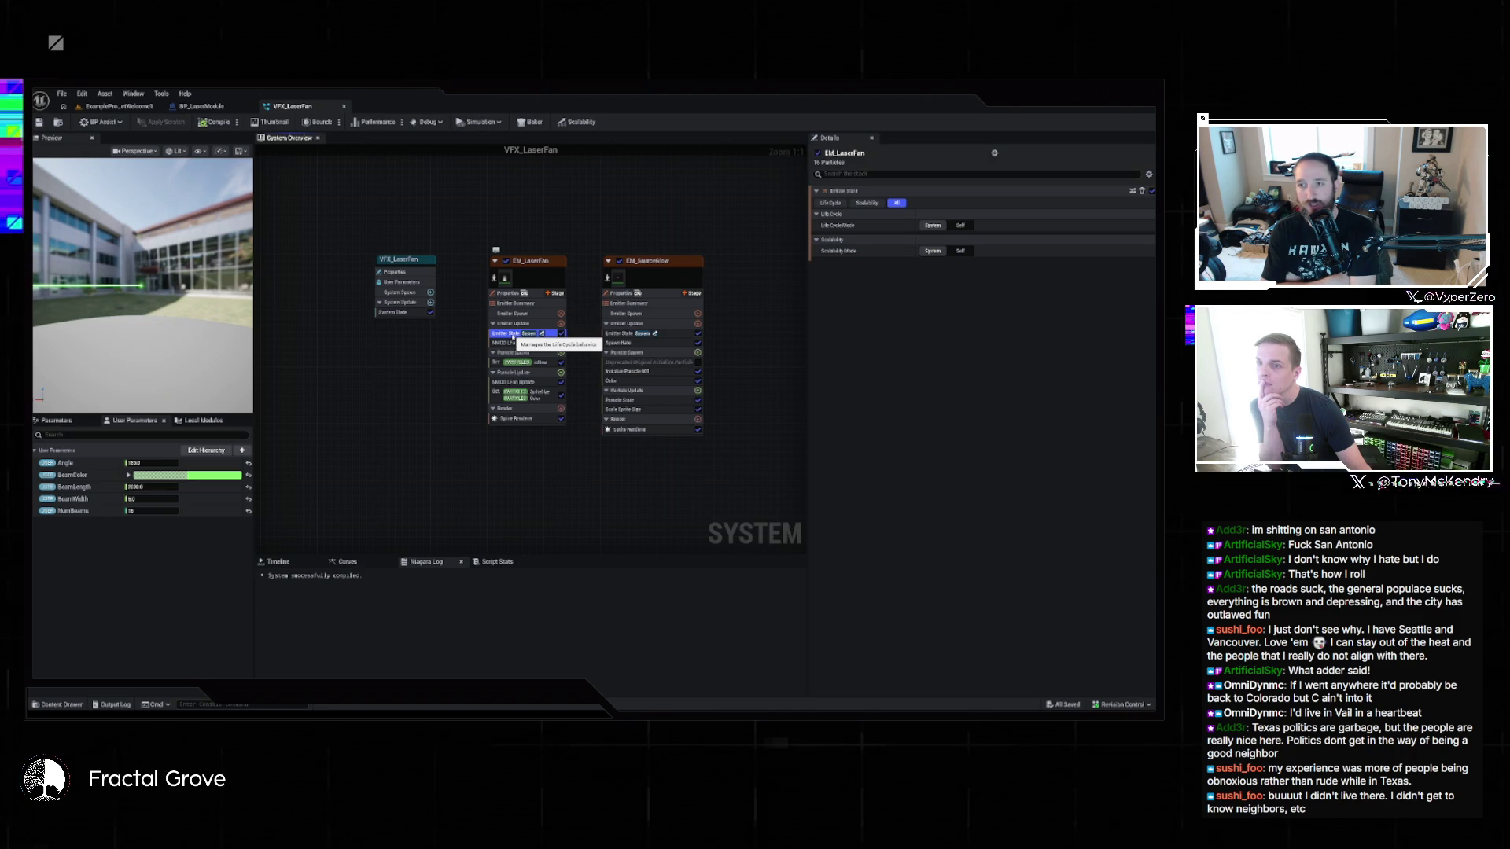
pyautogui.click(533, 385)
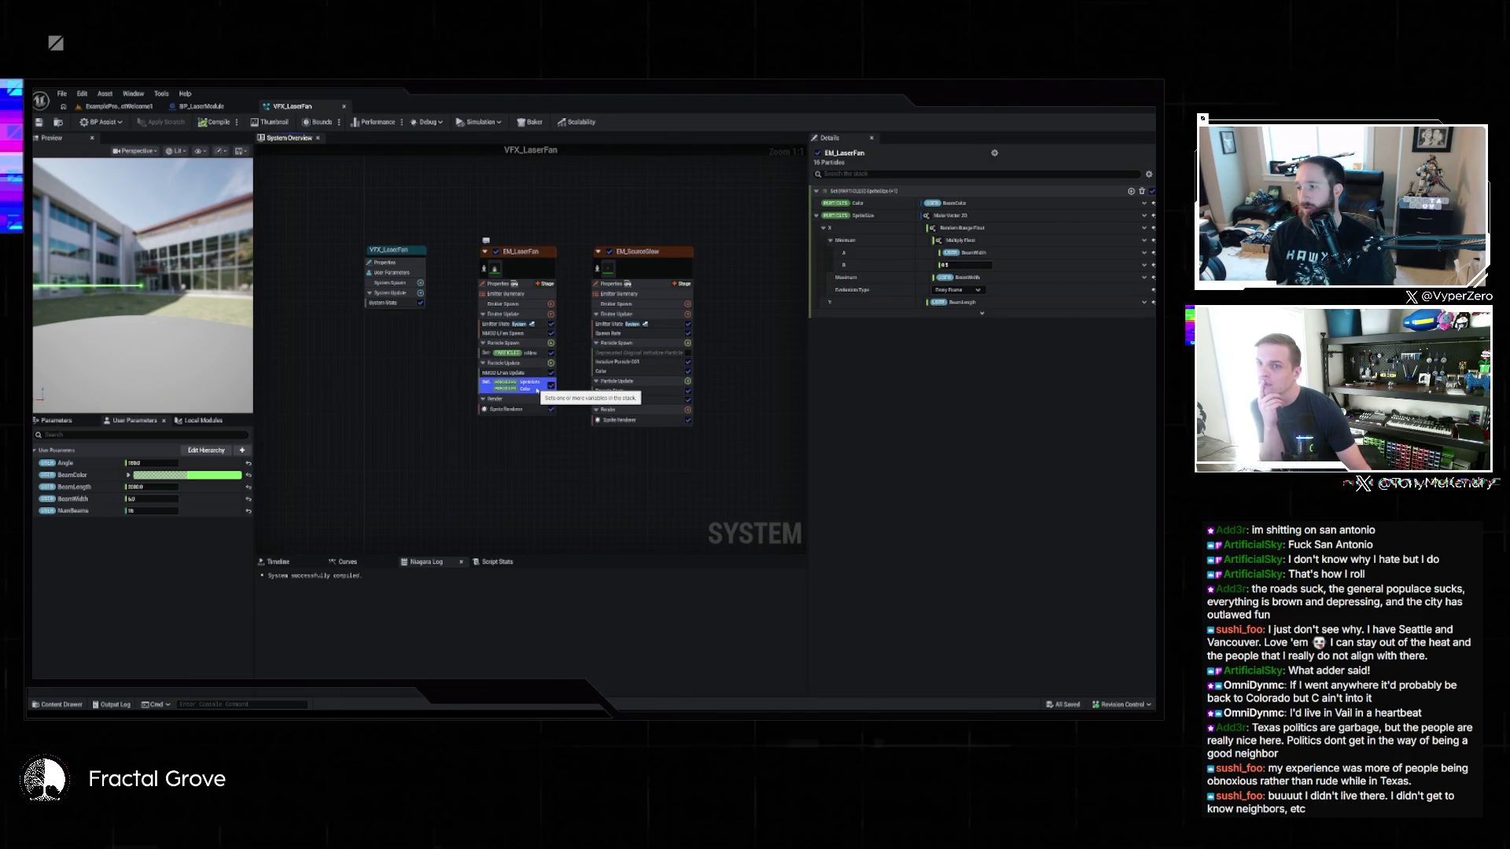
pyautogui.click(519, 409)
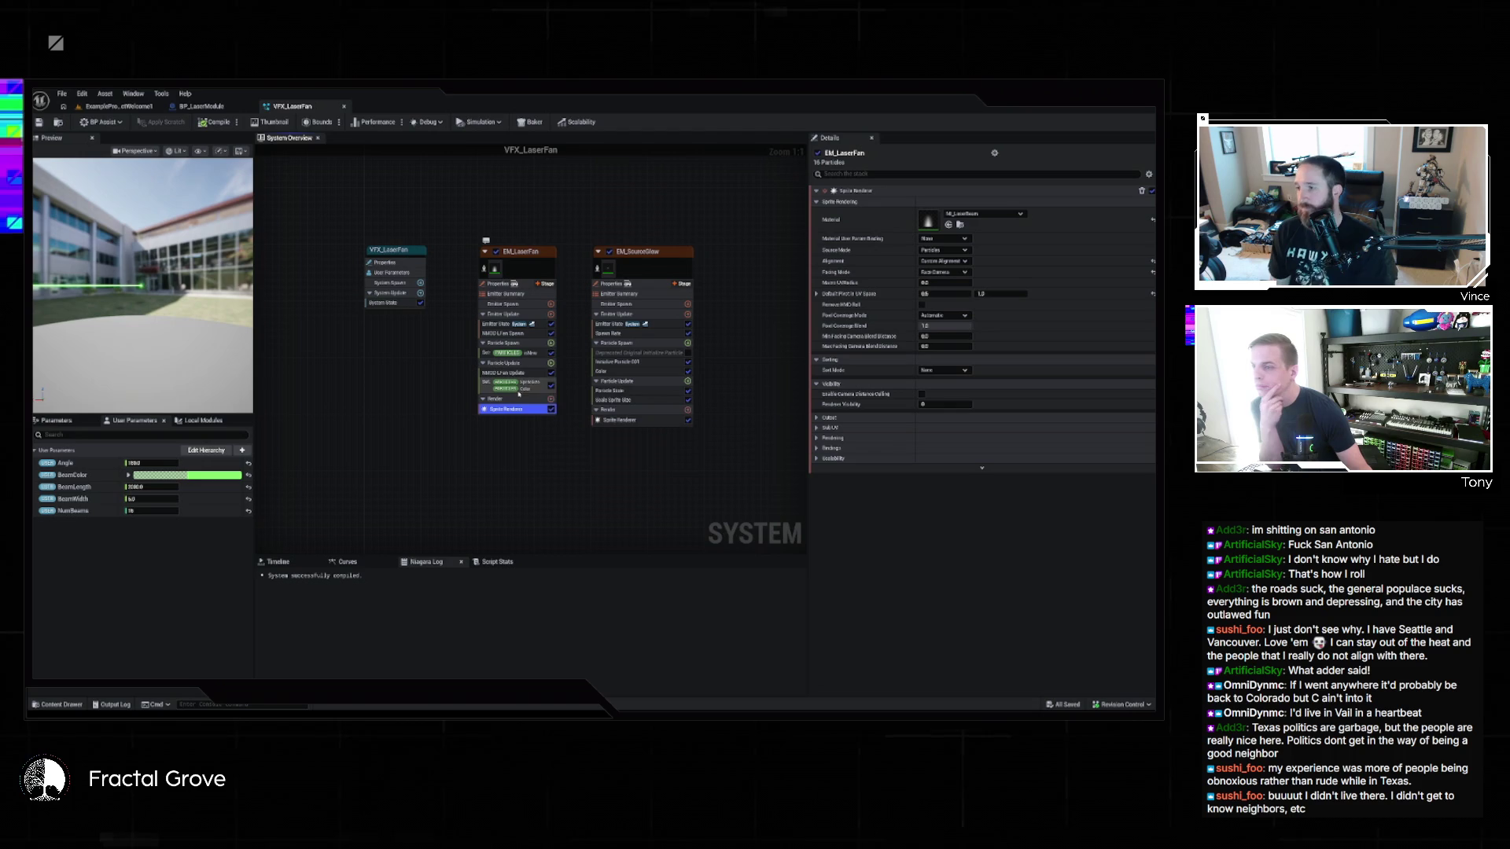
pyautogui.click(525, 372)
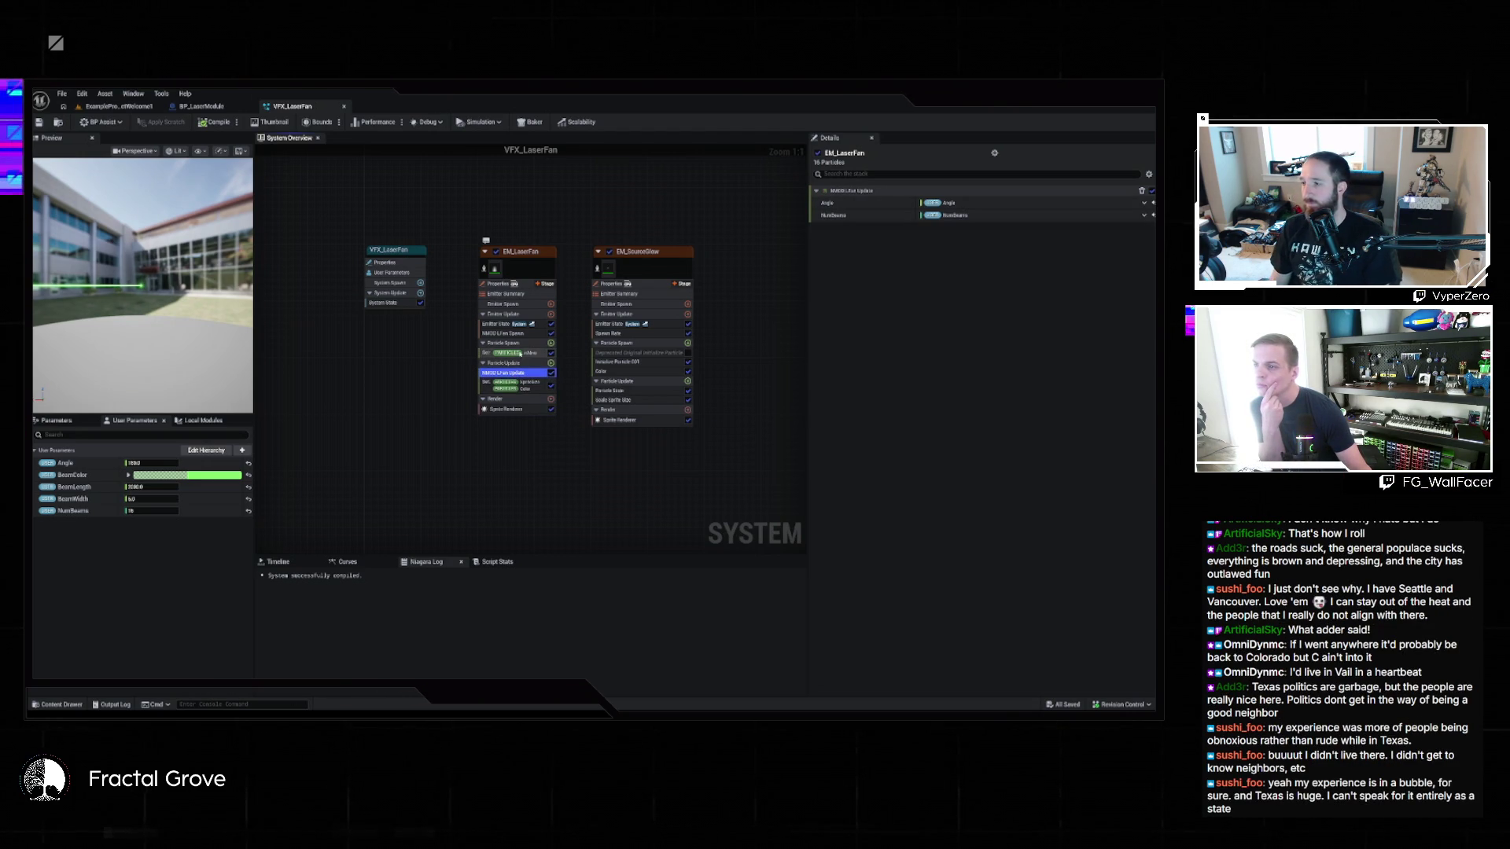
pyautogui.click(517, 352)
# Step: Disable the EM_SourceGlow emitter and check the beams in the level viewport
pyautogui.click(610, 251)
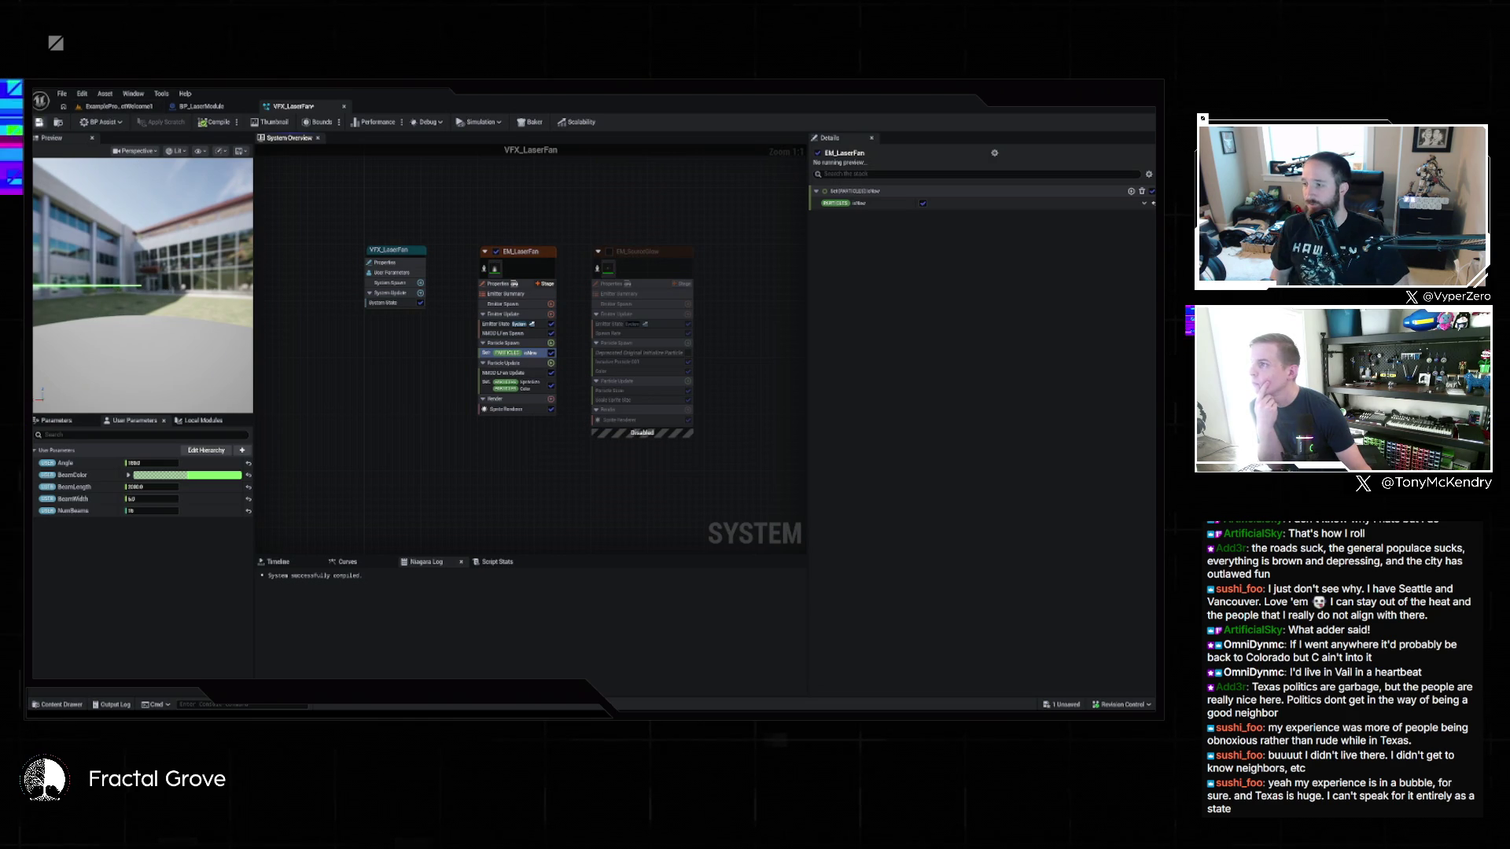
pyautogui.click(118, 106)
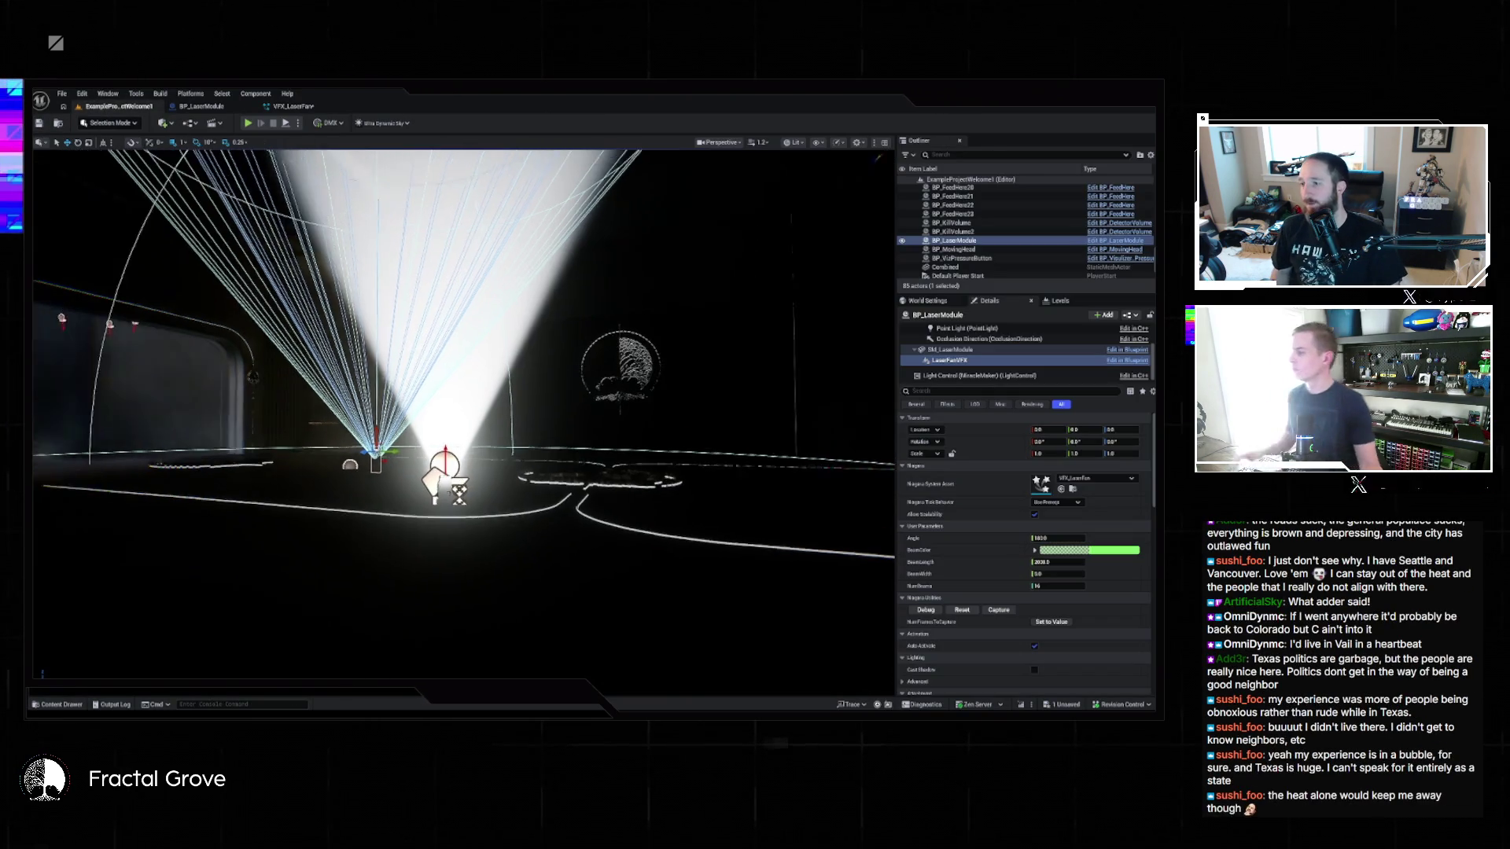
pyautogui.scroll(5, 464, 417)
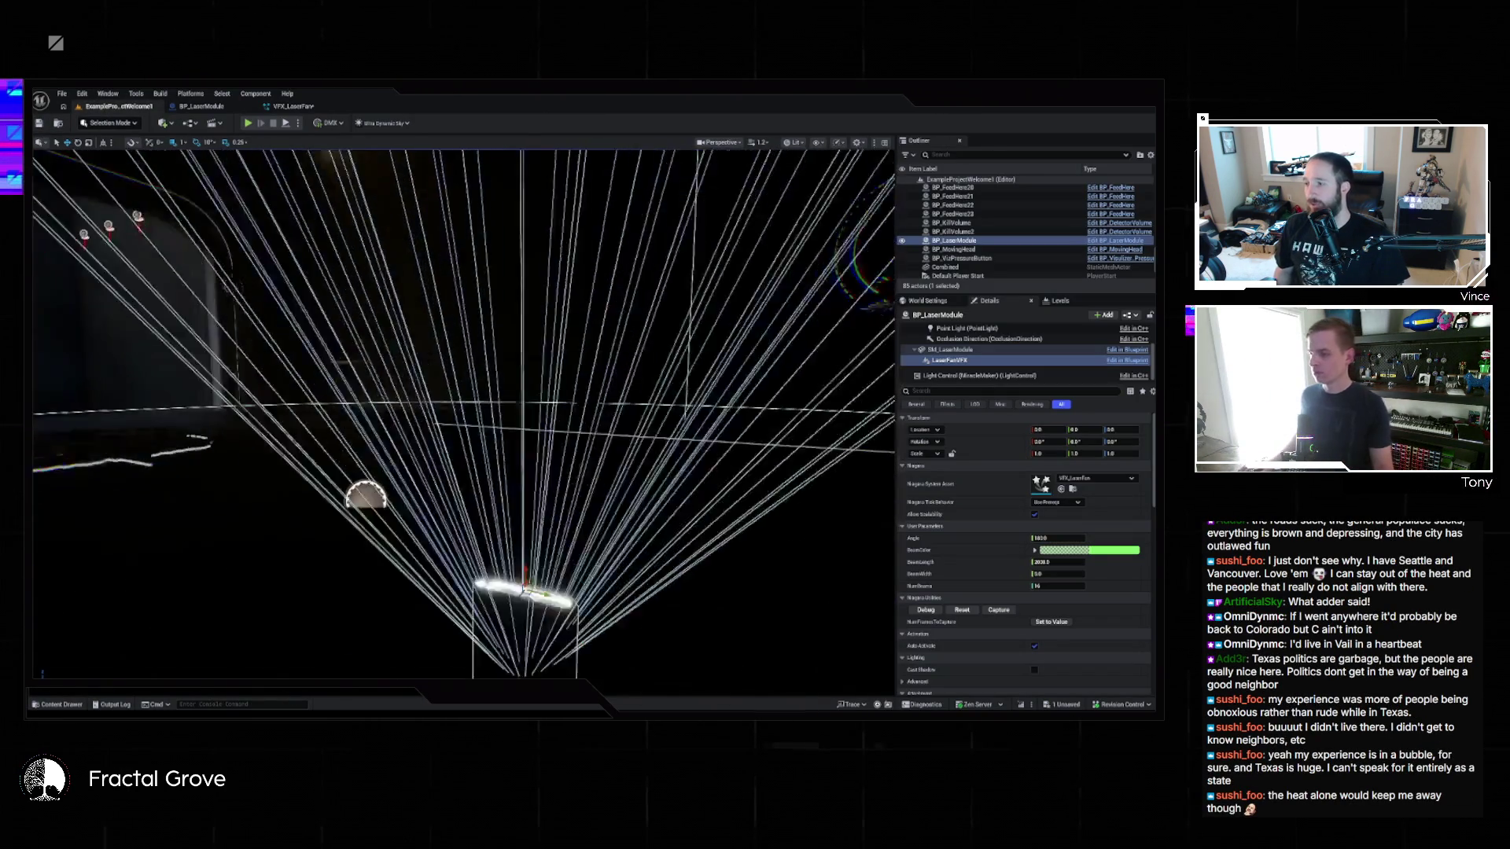
pyautogui.scroll(-3, 464, 417)
pyautogui.press('f')
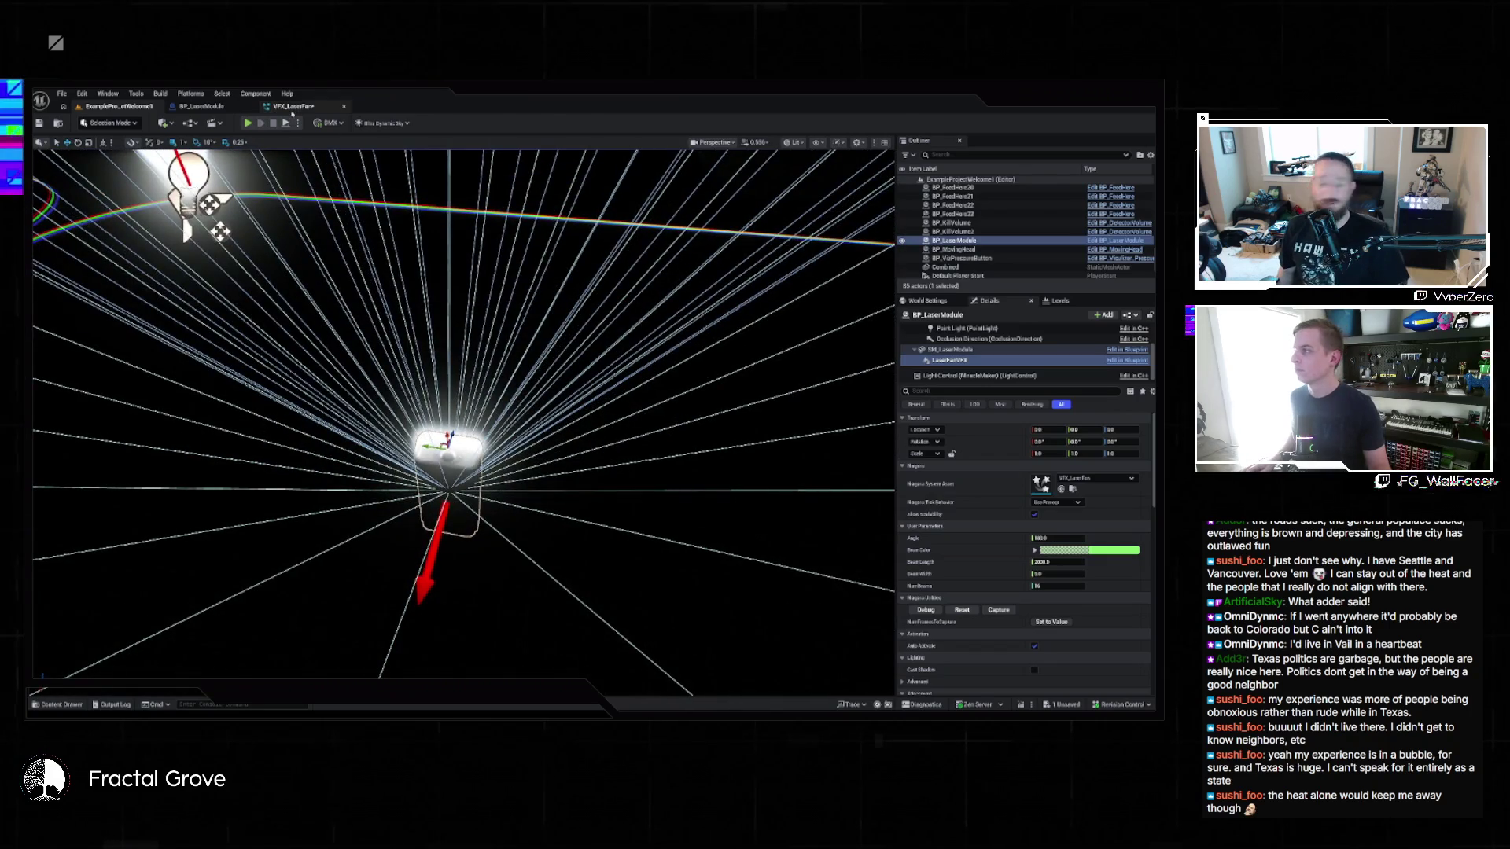
# Step: Re-enable EM_SourceGlow, save VFX_LaserFan, and review its Set SpriteSize/Color and Update Angle modules
pyautogui.click(292, 108)
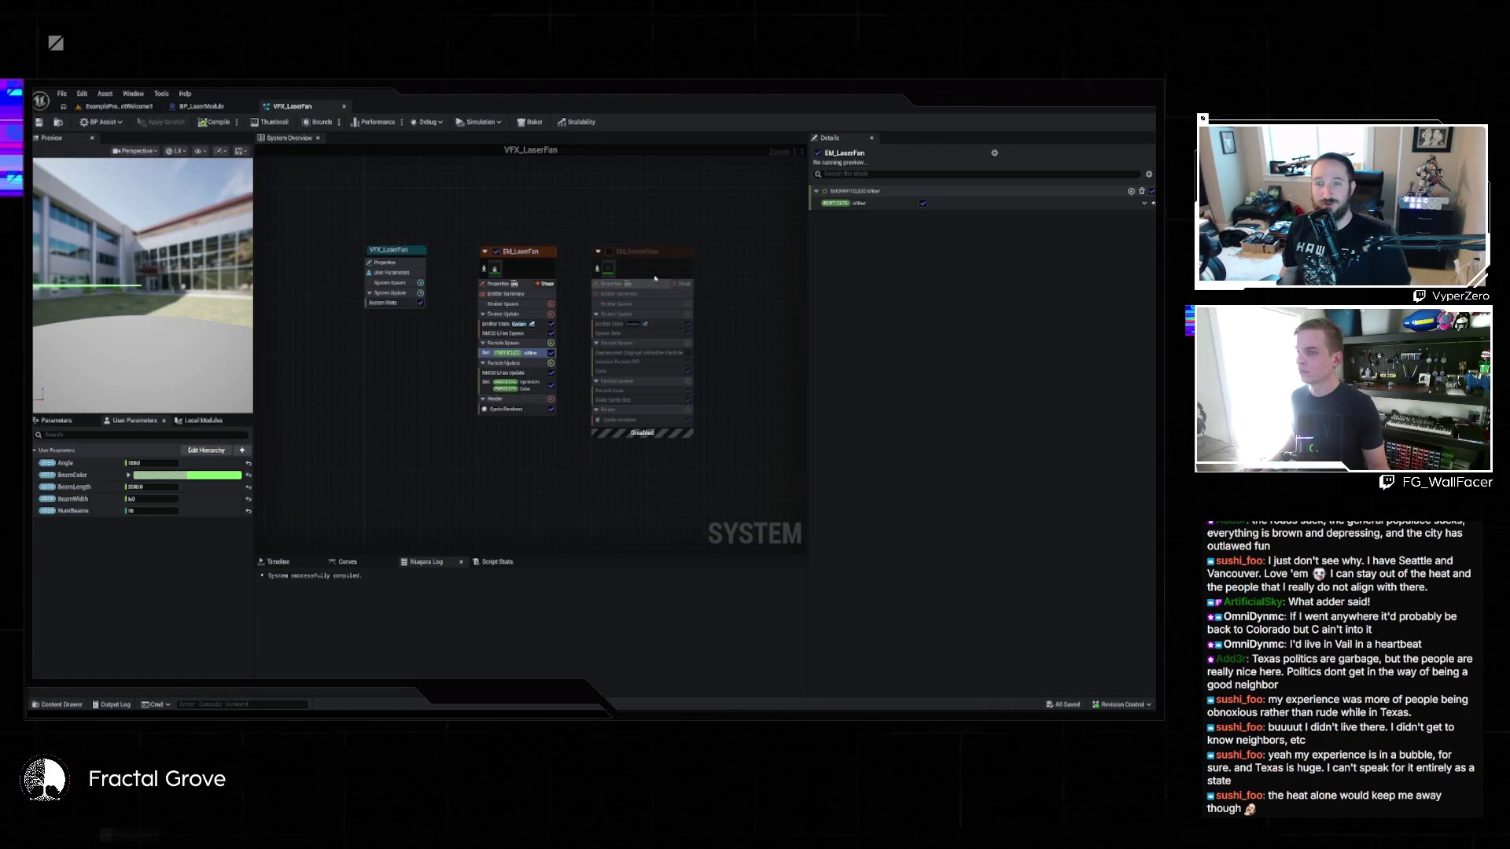
pyautogui.click(609, 251)
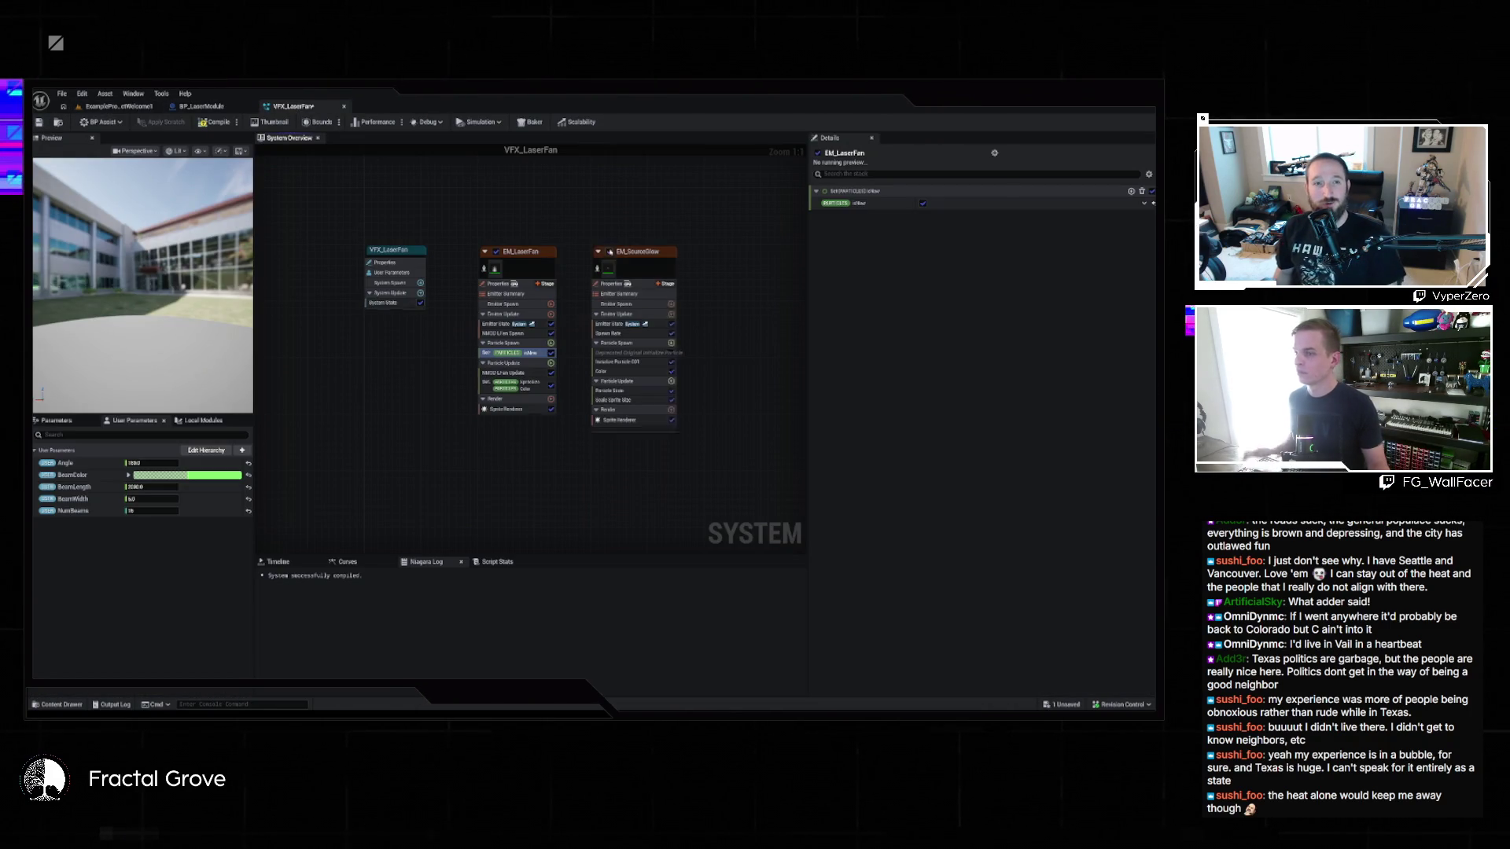
pyautogui.hotkey('ctrl', 's')
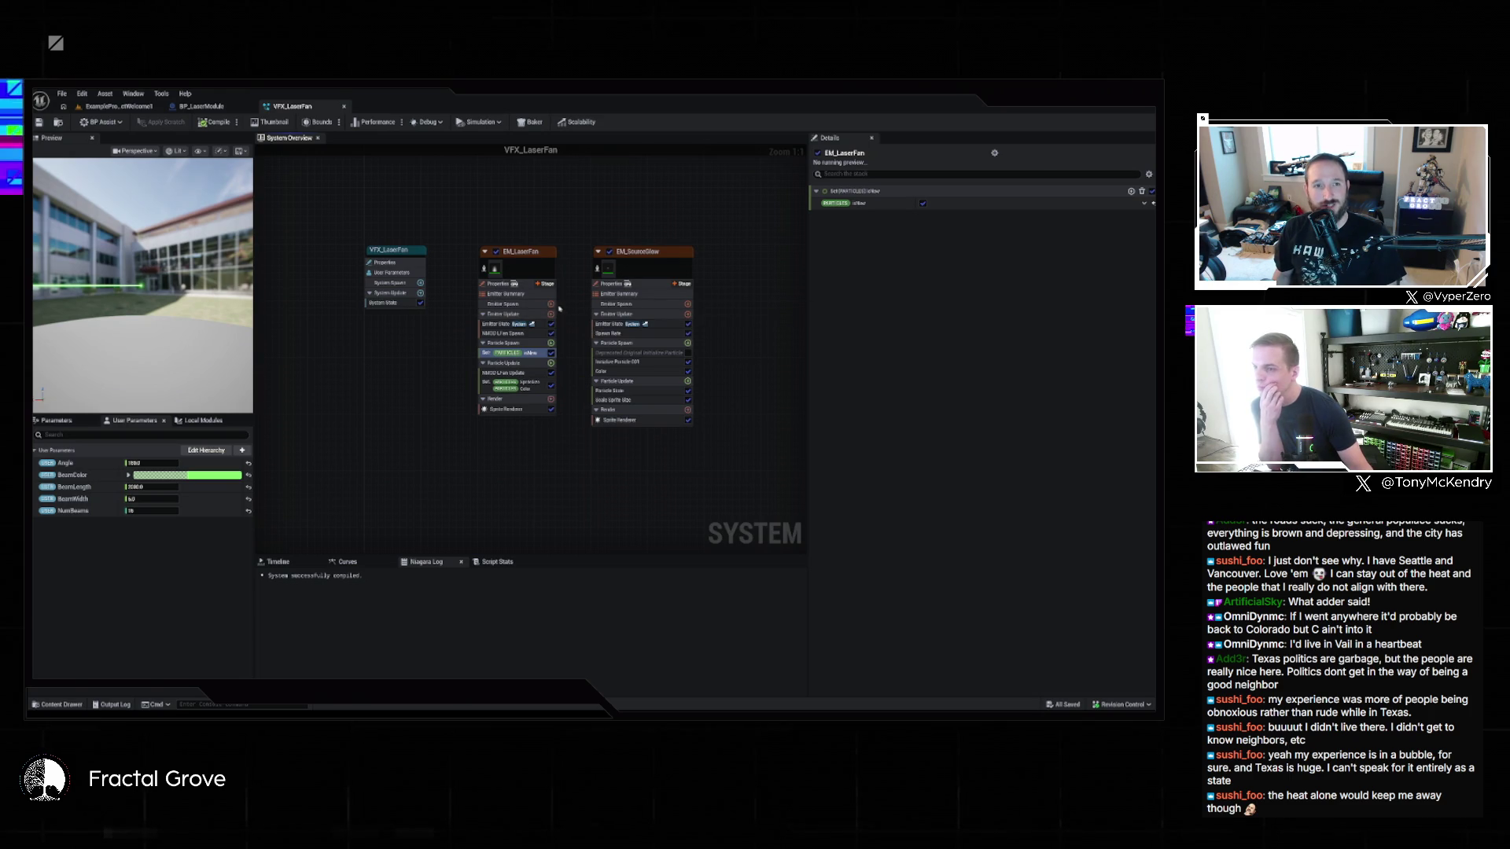
pyautogui.click(532, 391)
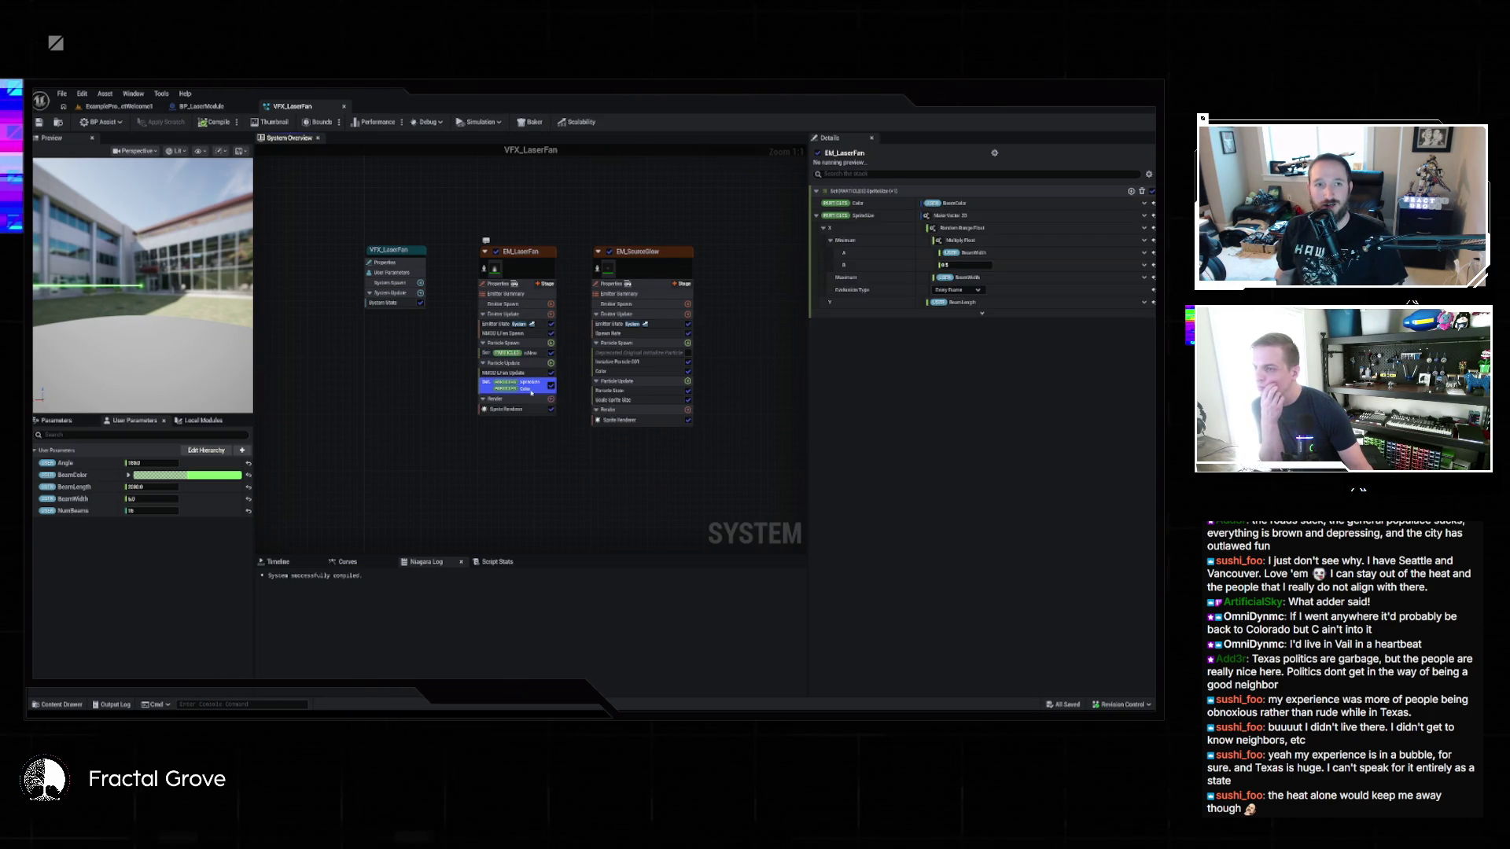
pyautogui.click(524, 374)
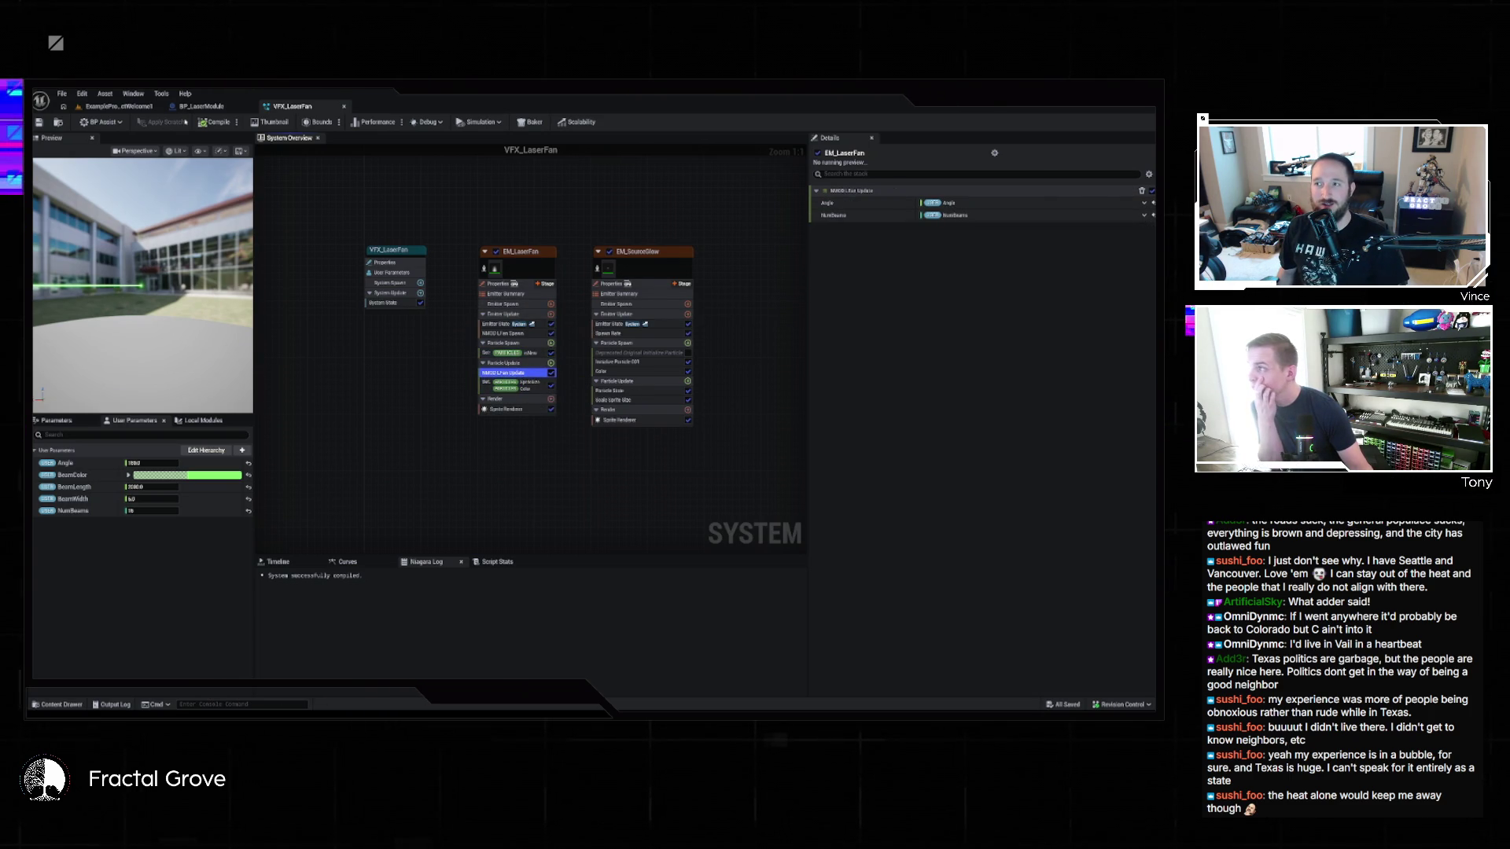
pyautogui.click(117, 106)
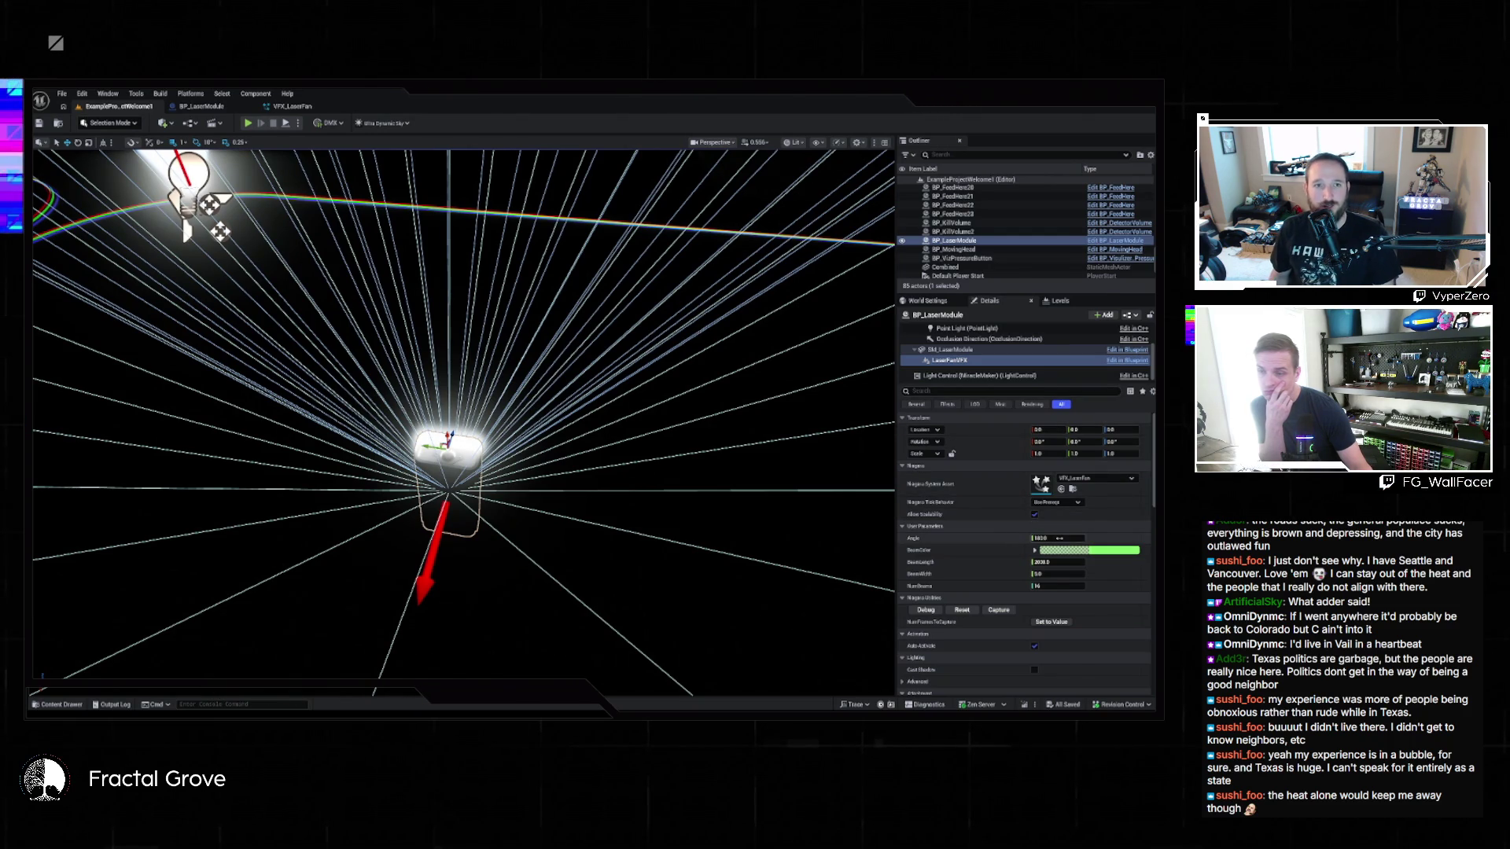
# Step: Drag the fan Angle from about 245 down to 170.33 and start Play In Editor
pyautogui.moveTo(1057, 537); pyautogui.dragTo(1023, 538)
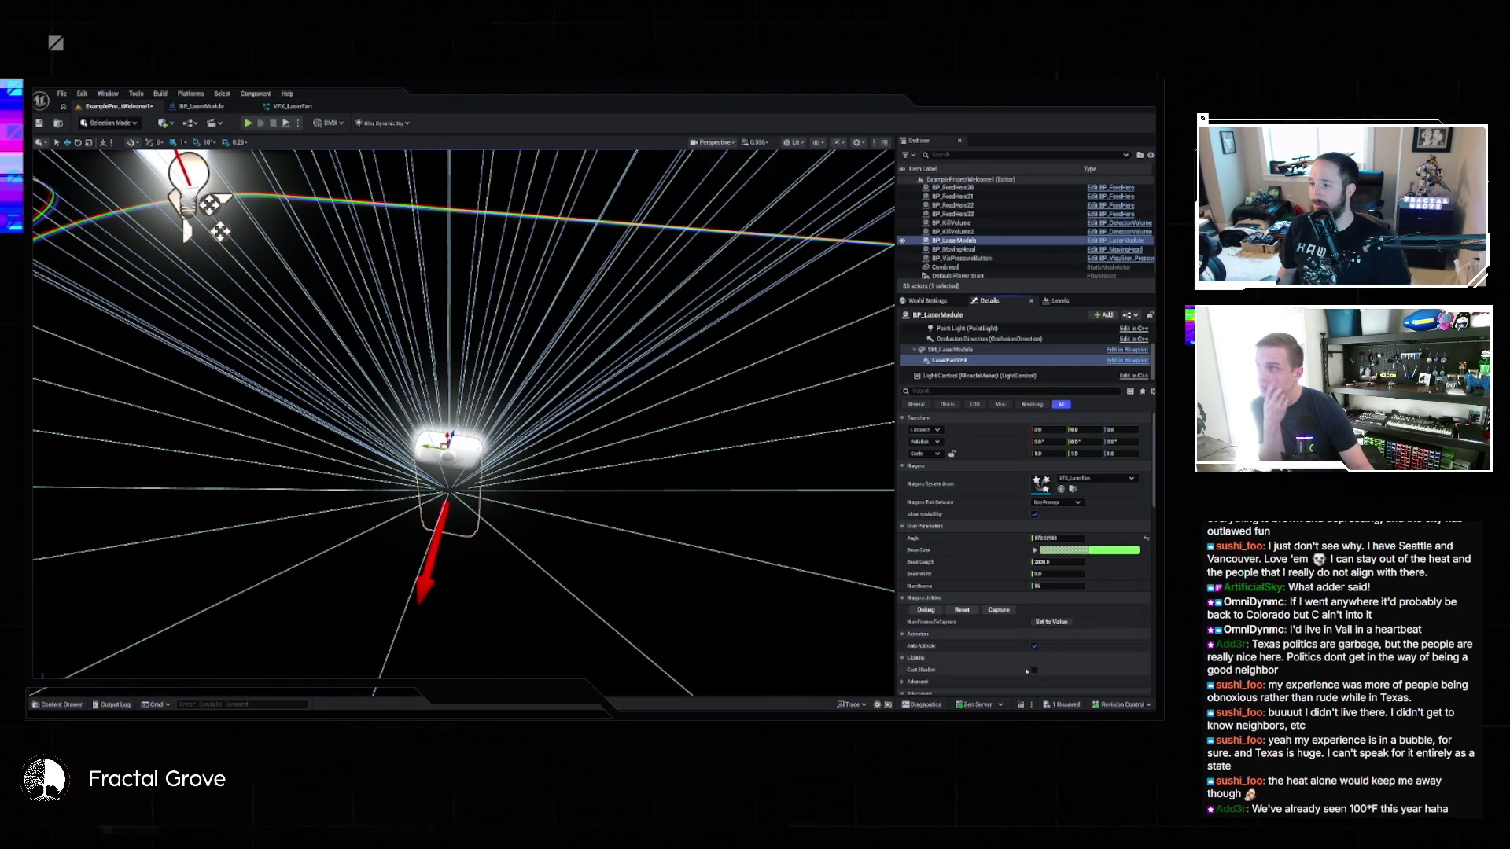
pyautogui.click(248, 123)
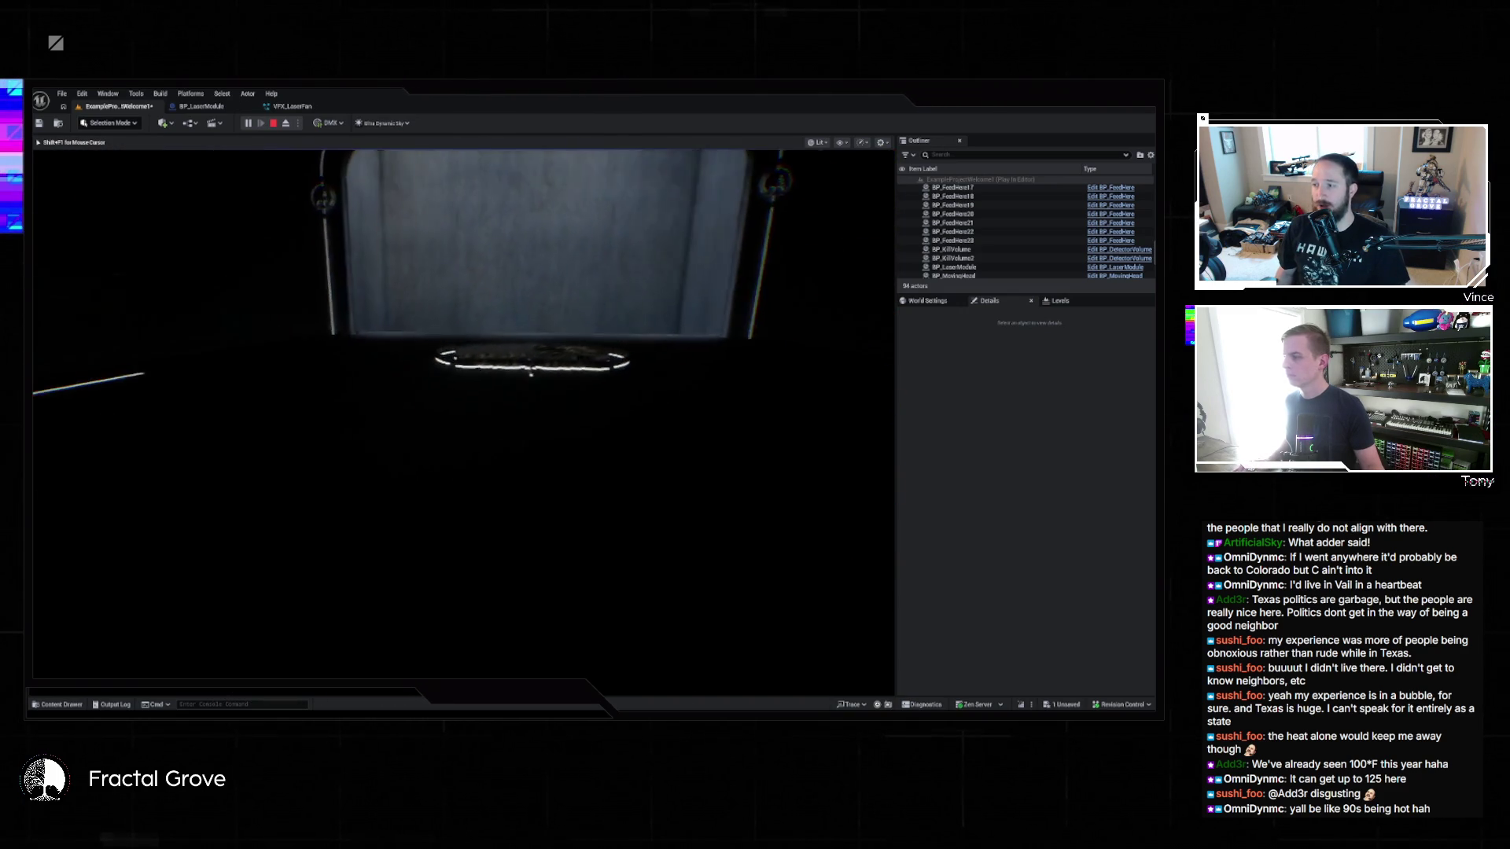
# Step: Select BP_LaserModule and expand its Components and Niagara parameter name bindings in Details
pyautogui.press('super')
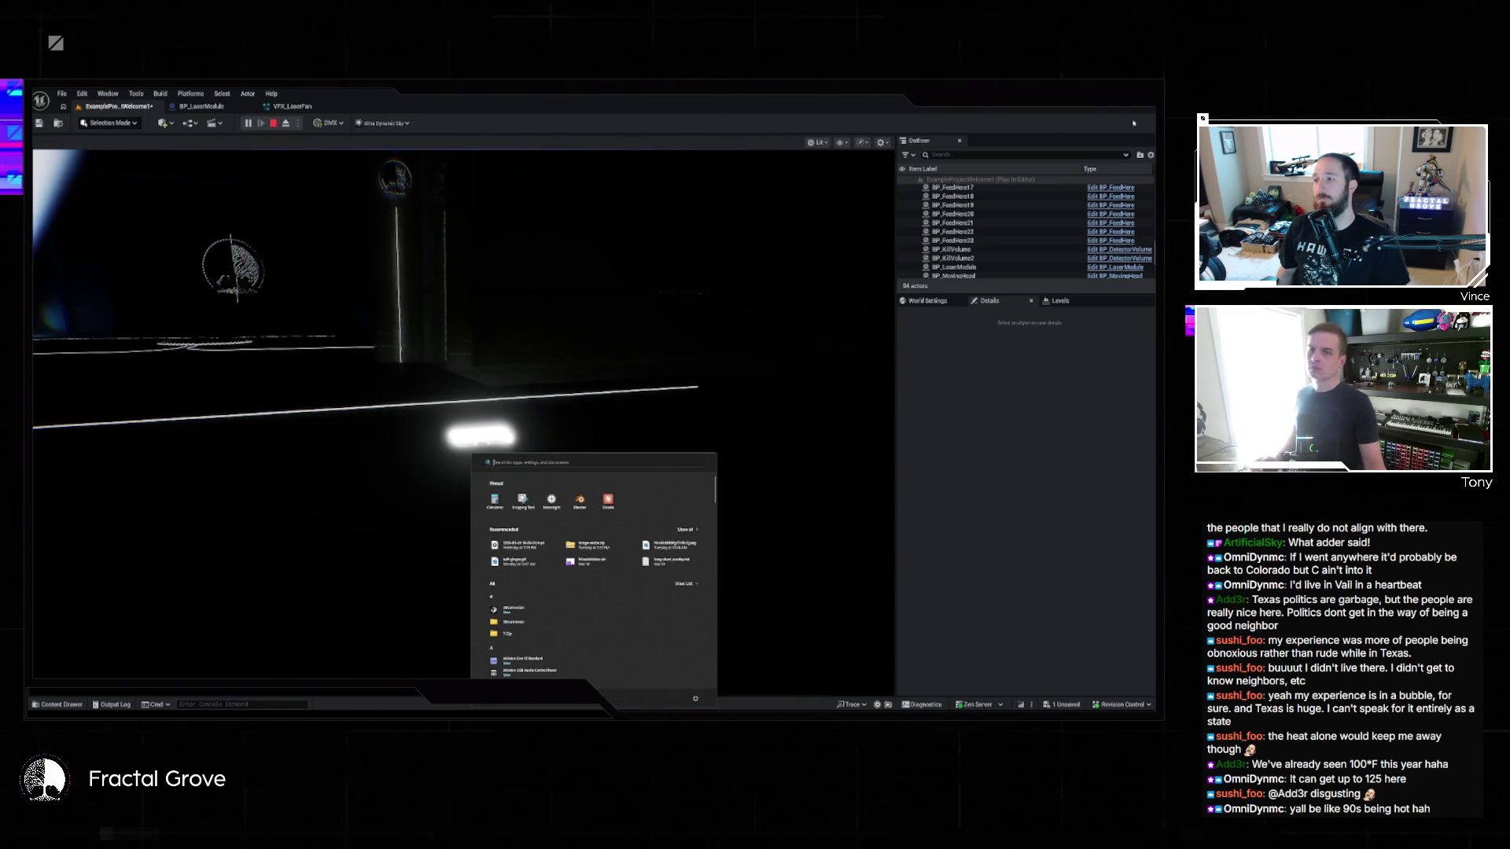
pyautogui.click(980, 268)
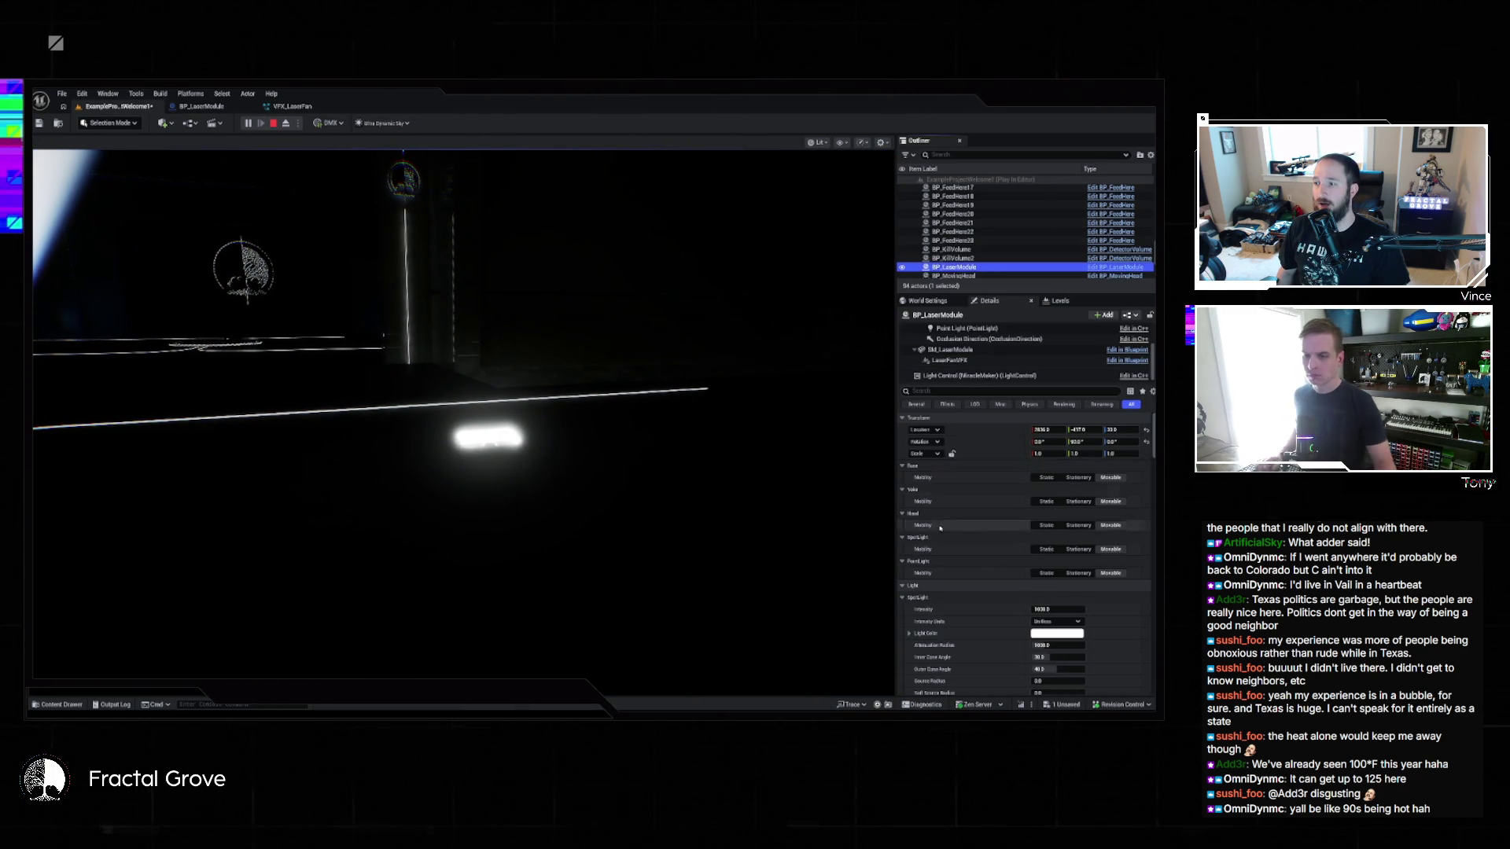
pyautogui.scroll(-5, 1027, 485)
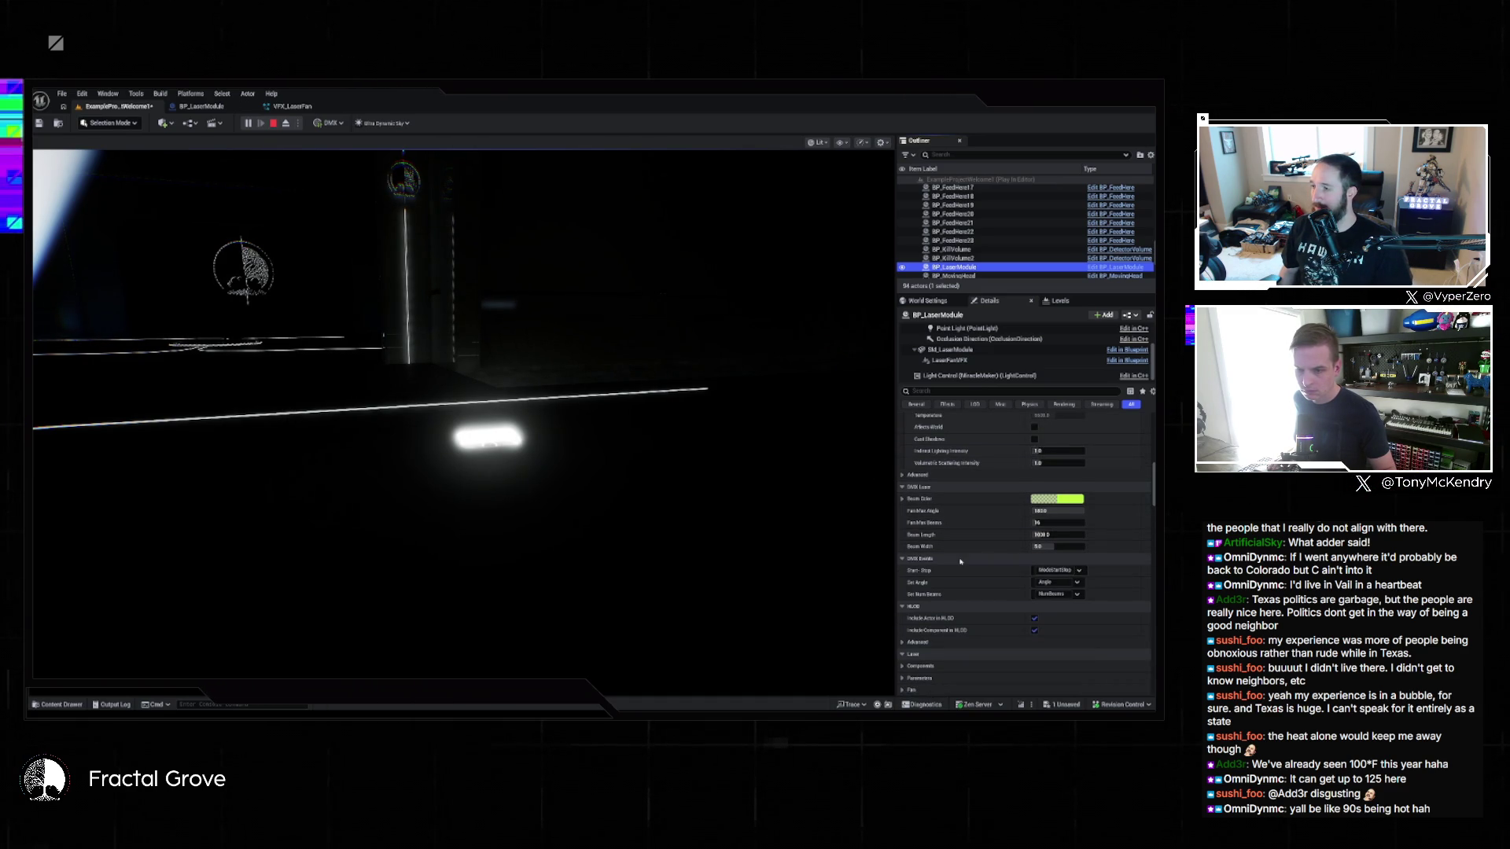
pyautogui.scroll(-2, 963, 562)
pyautogui.scroll(-1, 934, 520)
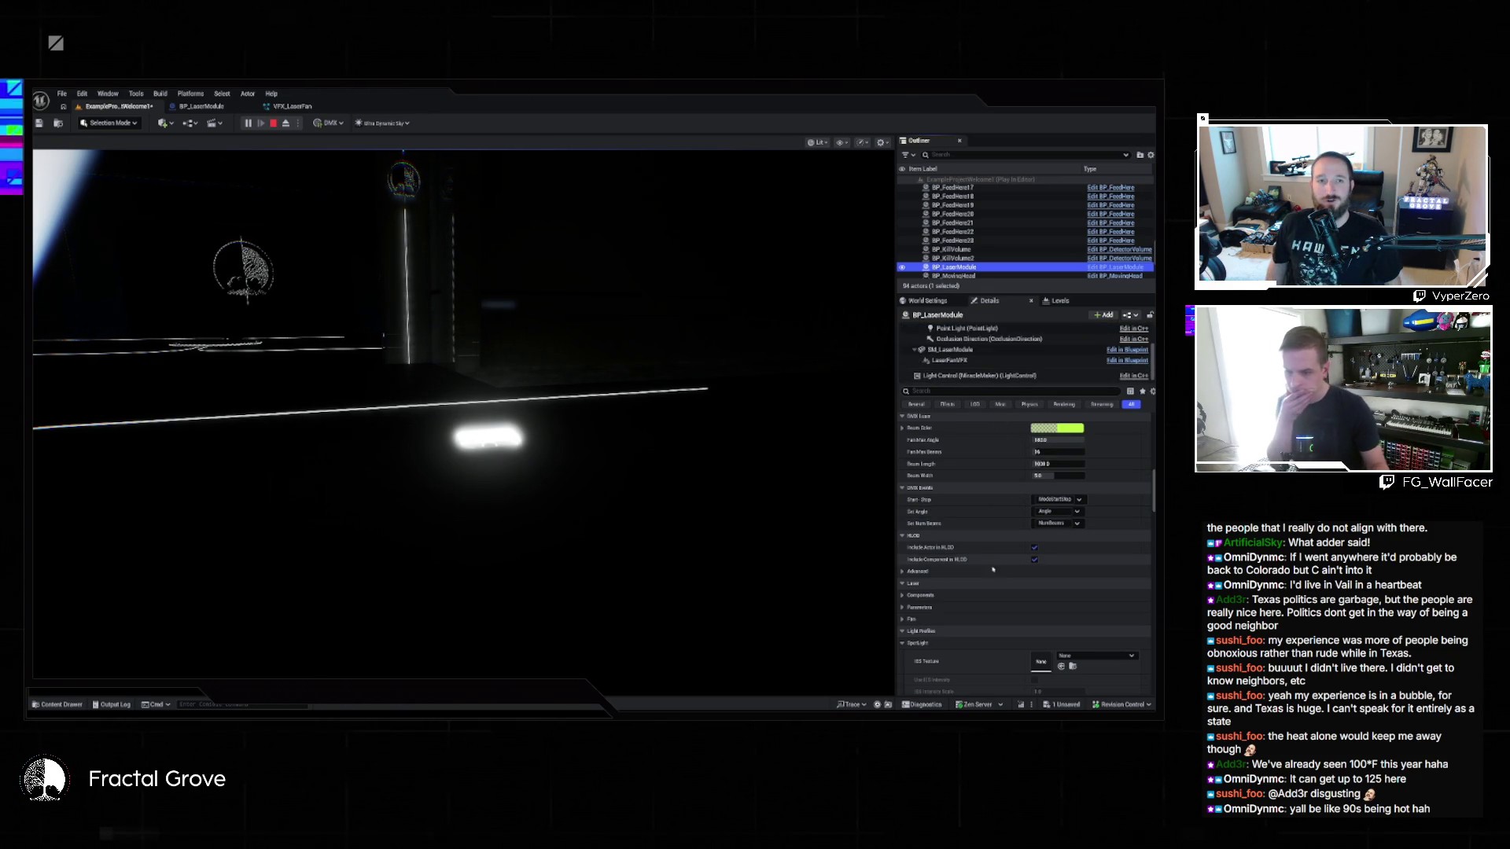
pyautogui.scroll(-1, 993, 569)
pyautogui.click(907, 555)
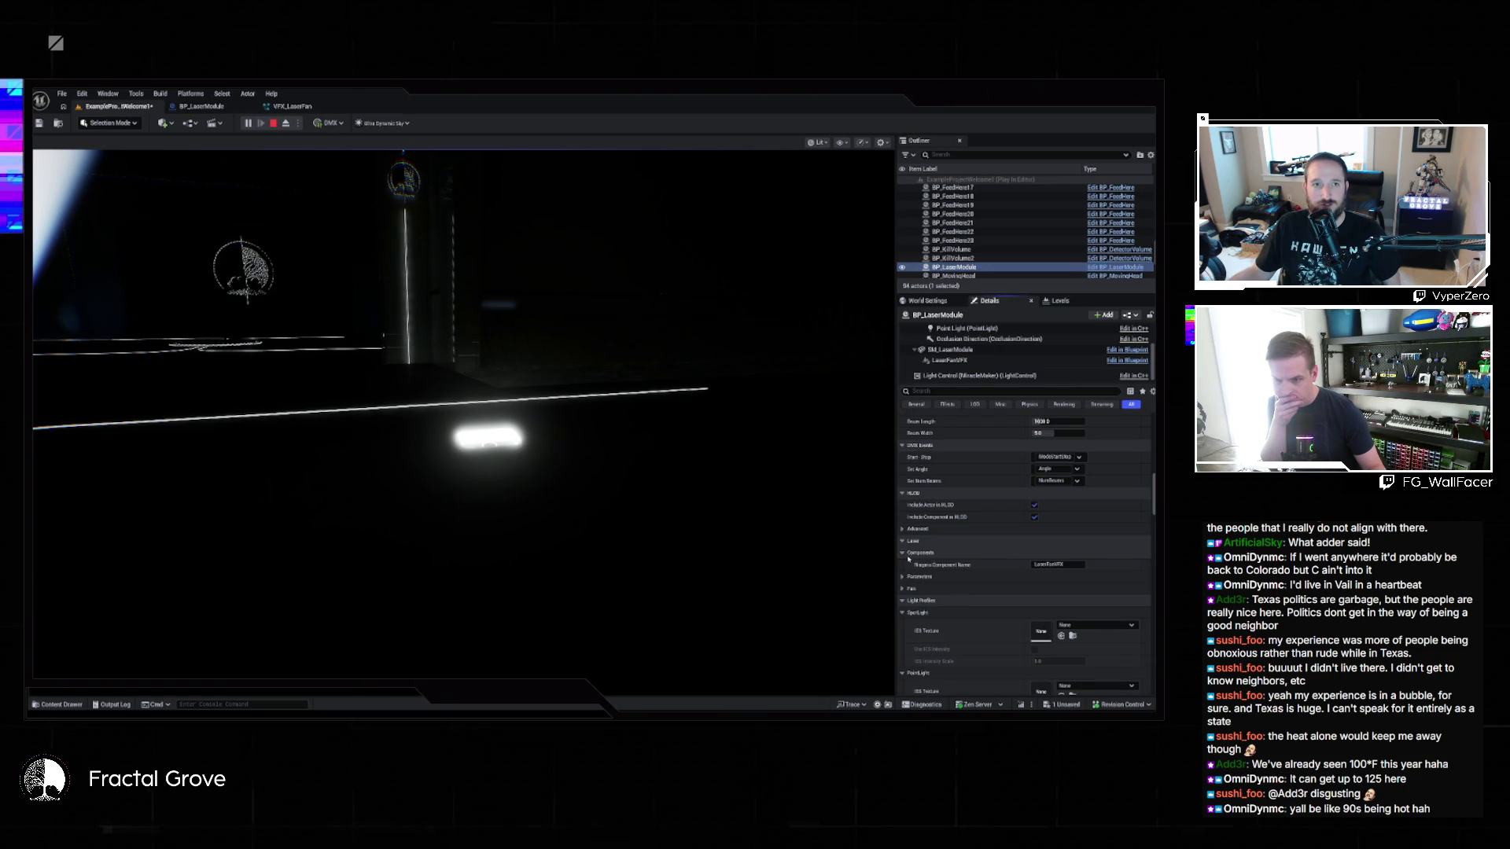
pyautogui.click(902, 577)
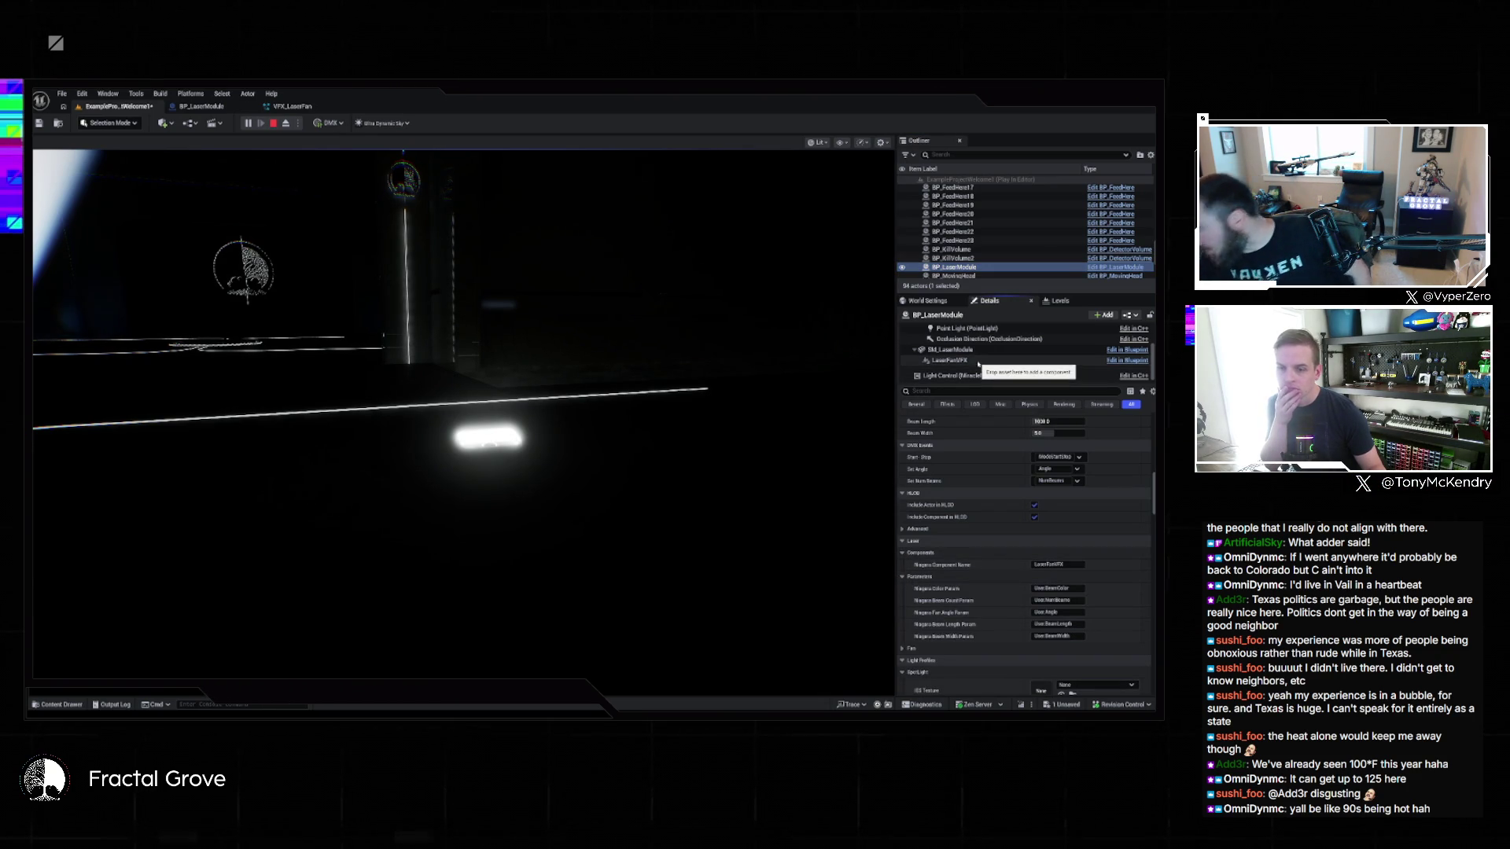
# Step: Expand the Fan Angle Min and Max settings, then return to the VFX_LaserFan system
pyautogui.scroll(-1, 901, 624)
pyautogui.click(901, 620)
pyautogui.scroll(-4, 975, 601)
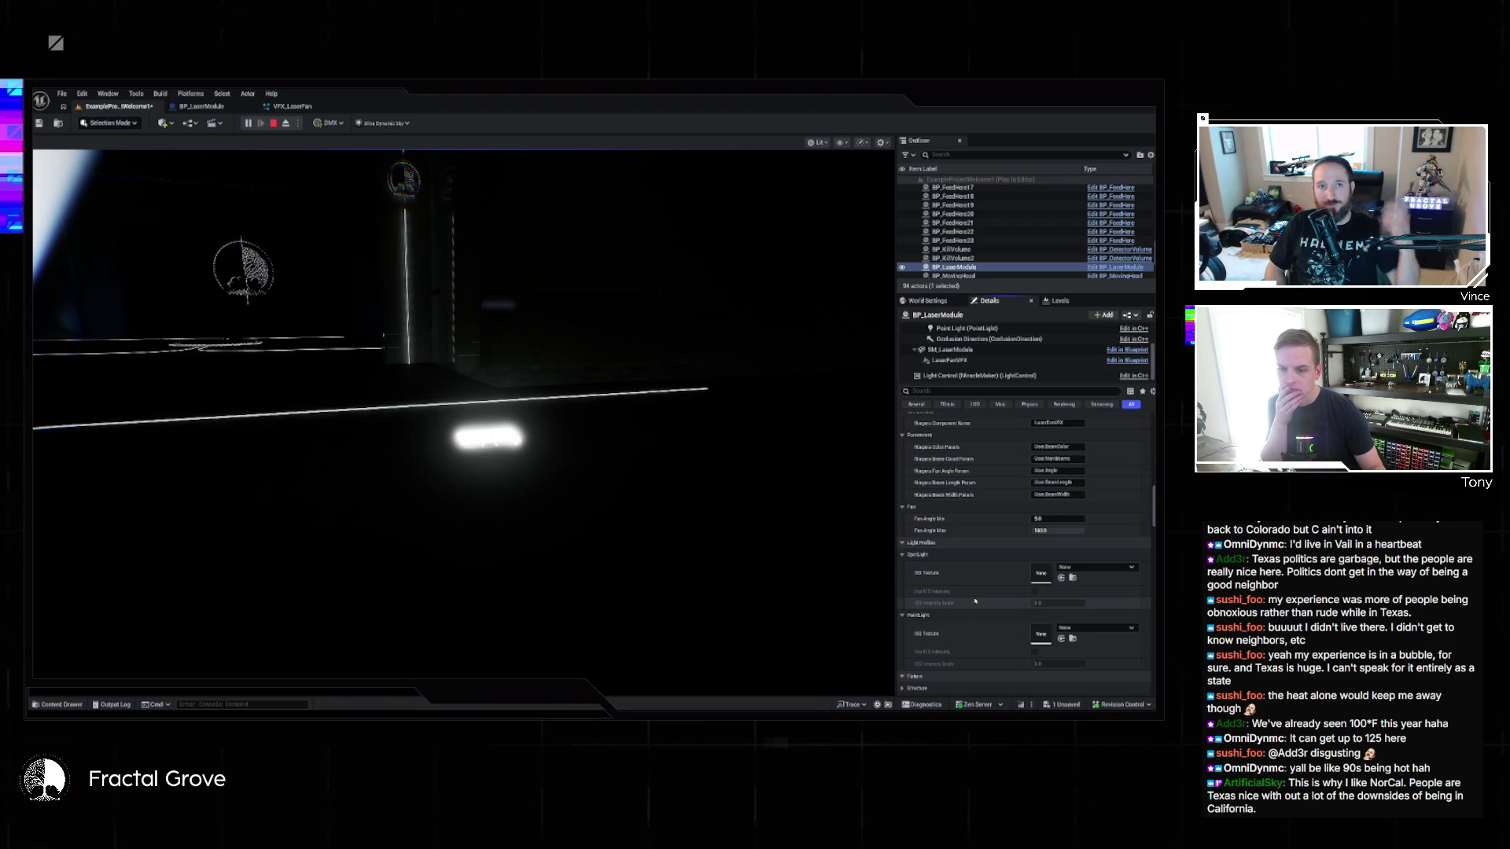
pyautogui.scroll(-5, 974, 601)
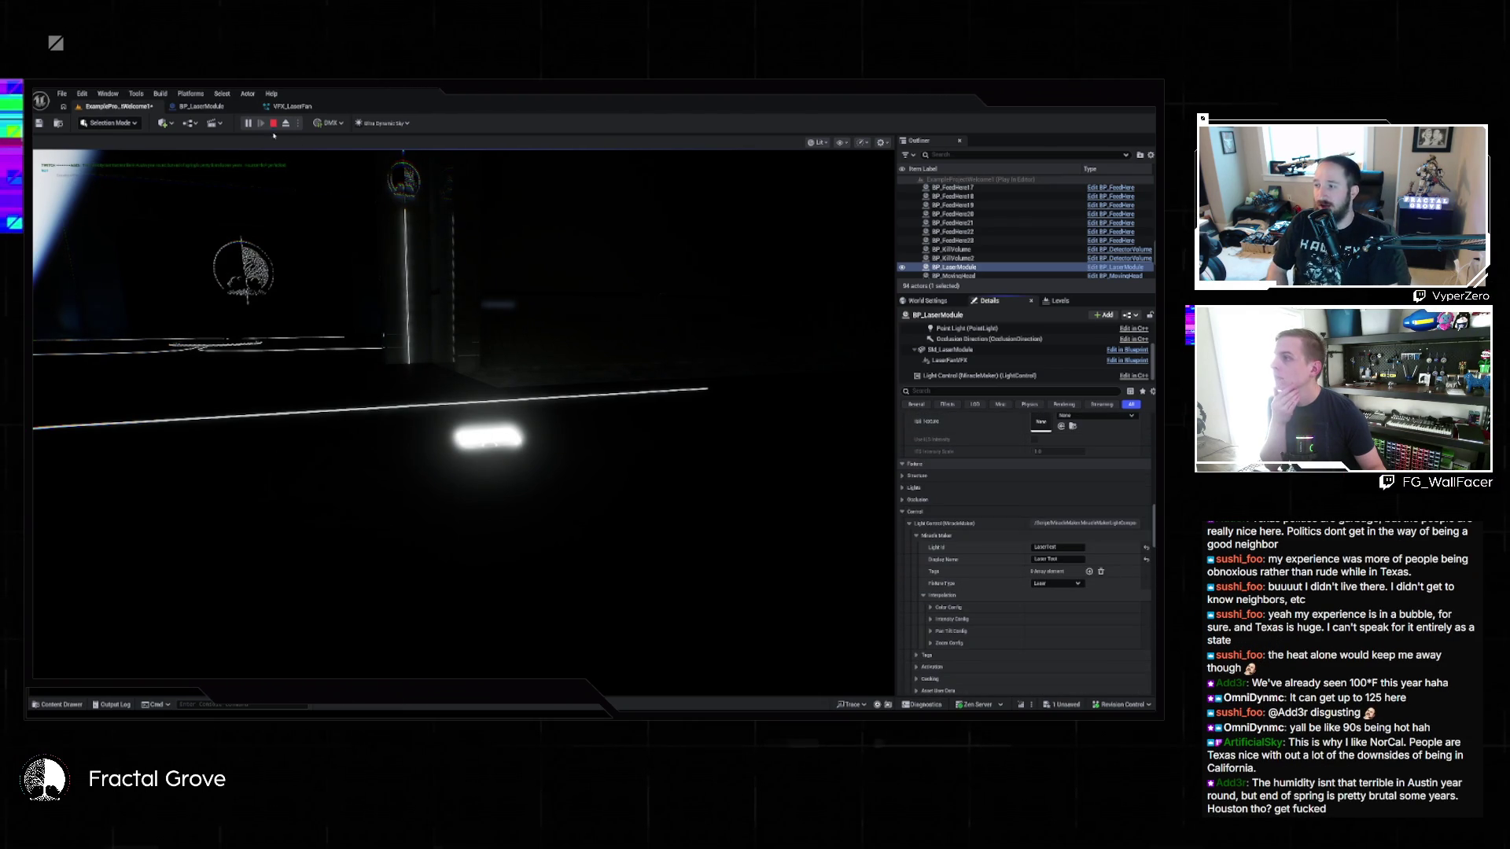
pyautogui.click(292, 106)
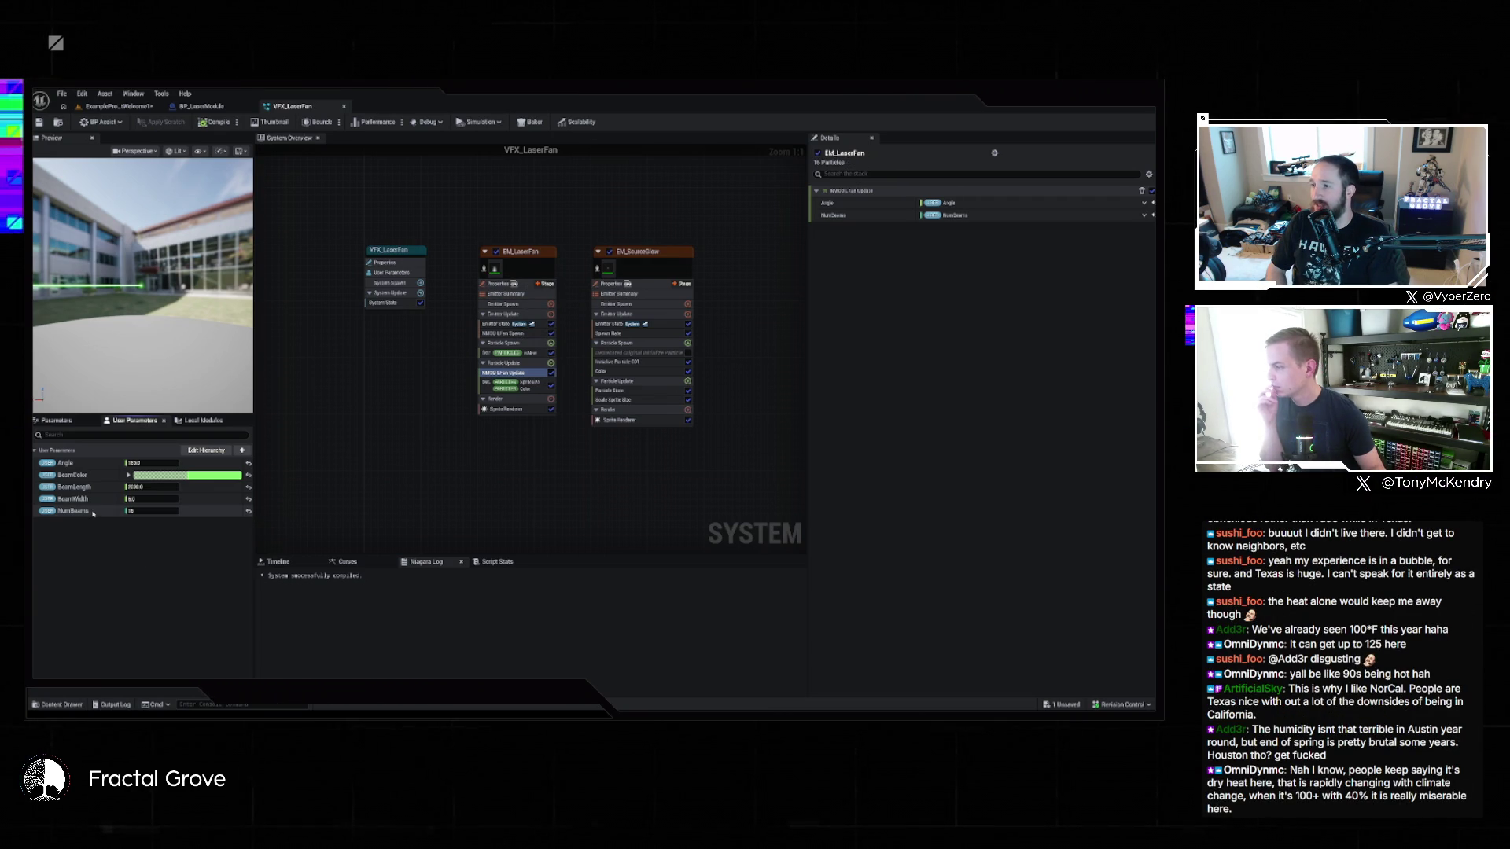
# Step: Select LaserFanVFX in the level's BP_LaserModule, review its Details, then switch to BP_LaserModule's Blueprint
pyautogui.click(118, 106)
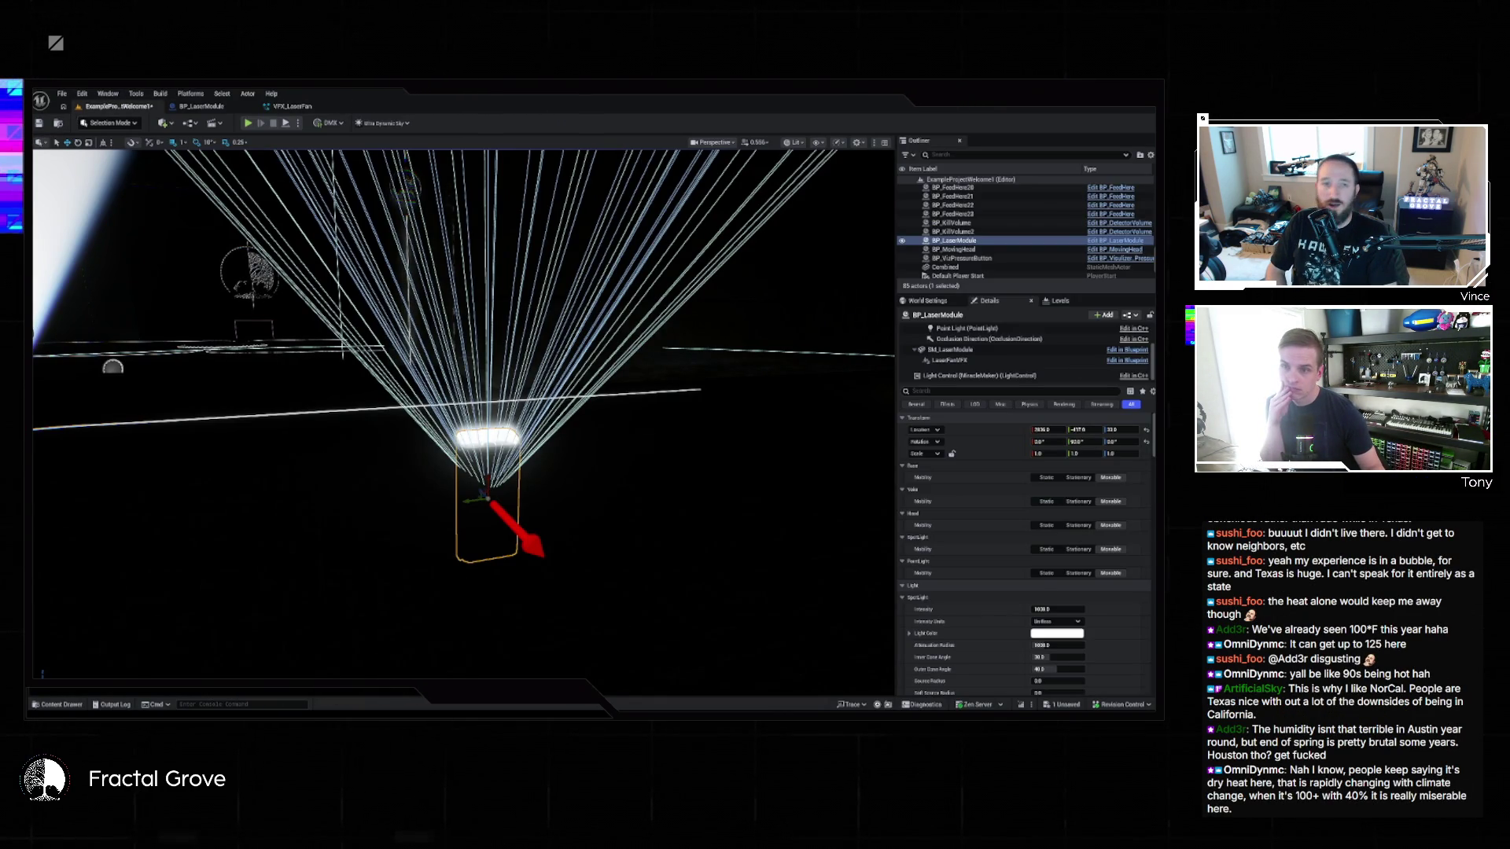
pyautogui.click(951, 349)
pyautogui.click(956, 360)
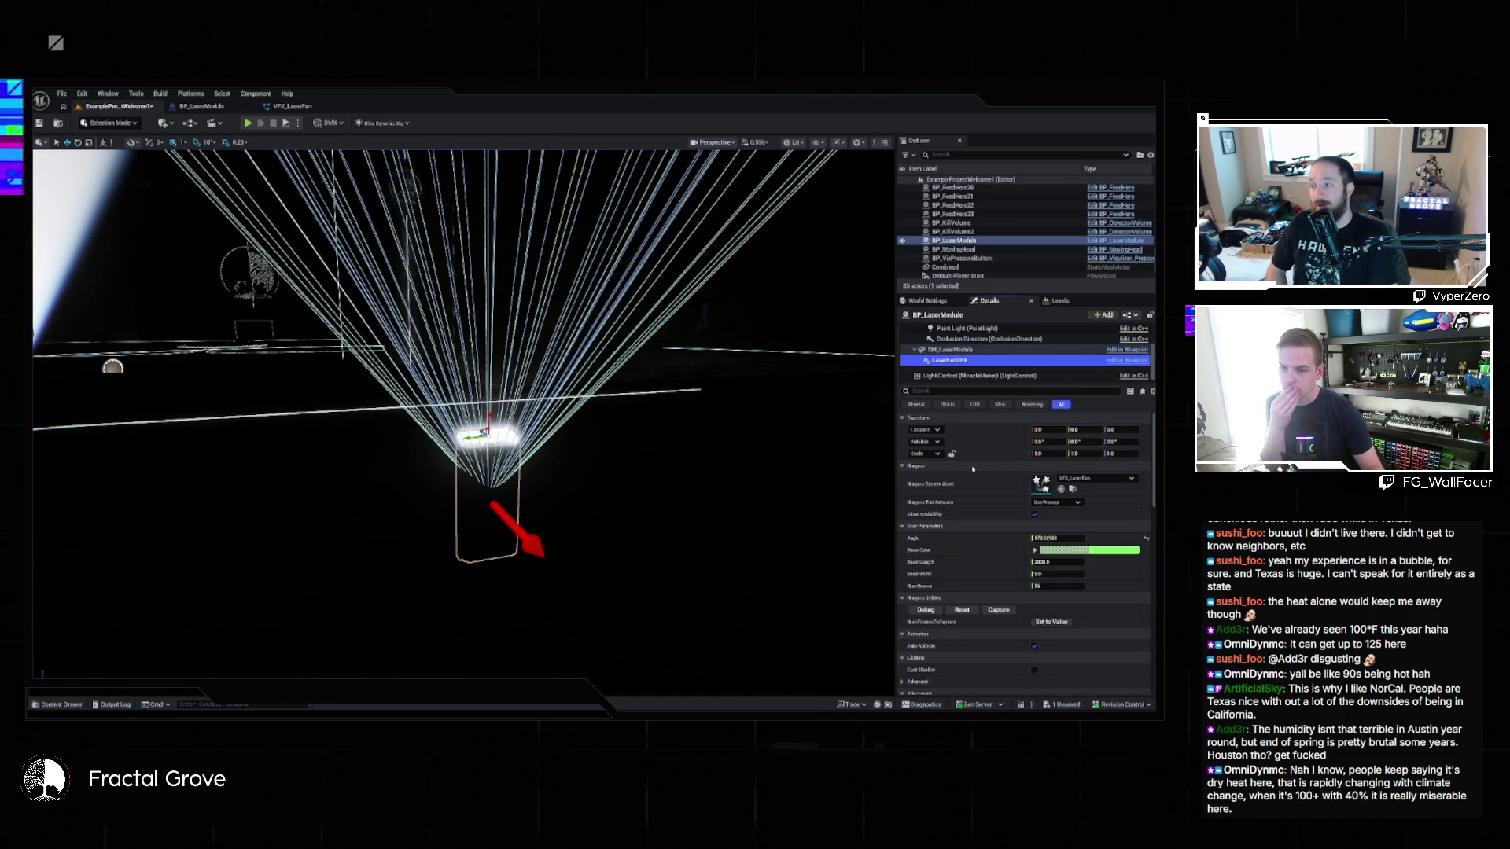
pyautogui.scroll(-5, 975, 541)
pyautogui.scroll(-3, 976, 541)
pyautogui.scroll(-10, 976, 540)
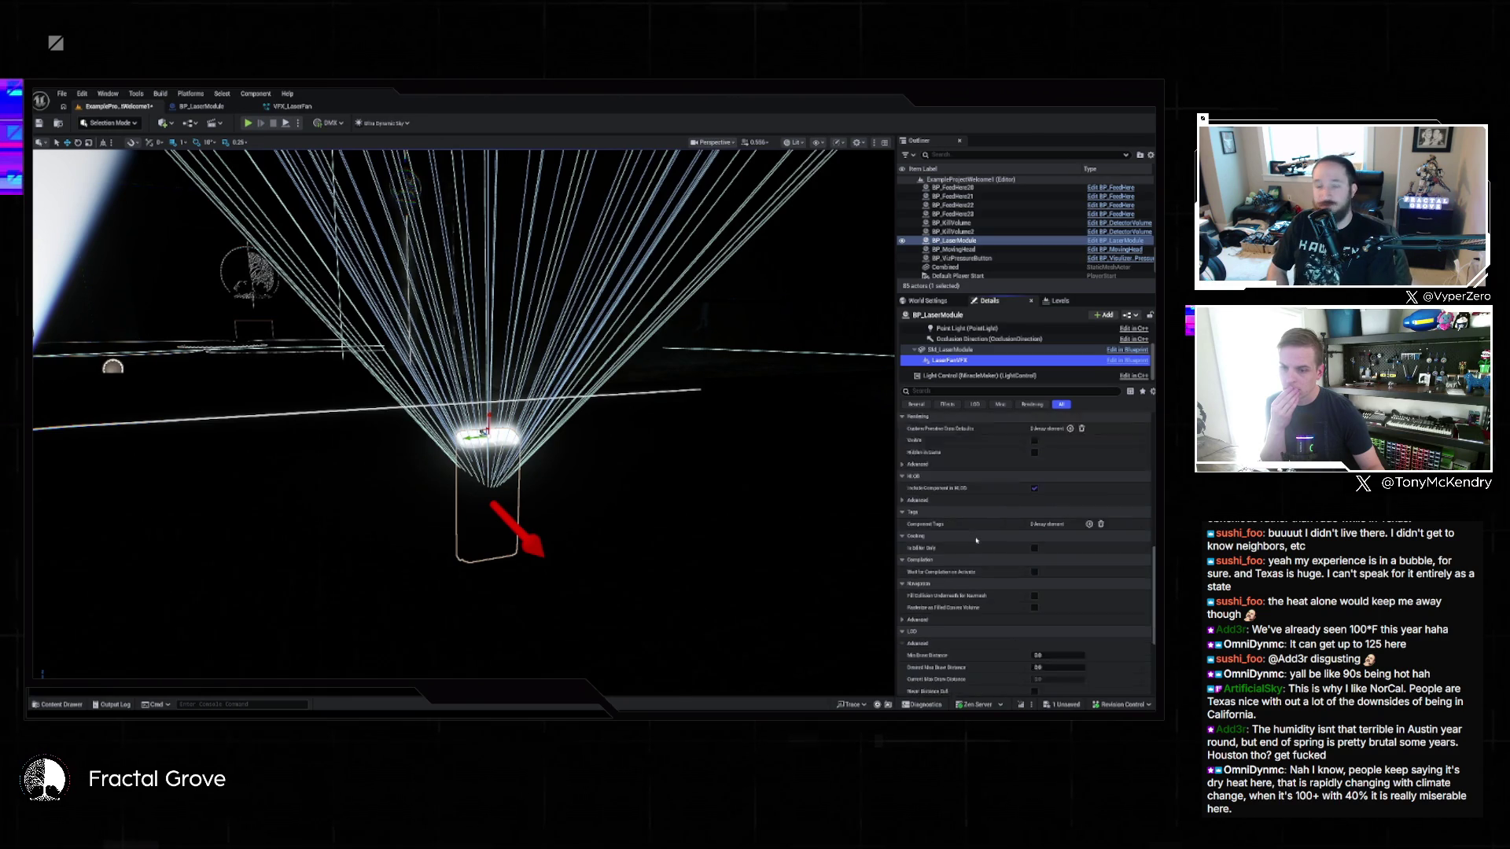
pyautogui.scroll(-2, 976, 540)
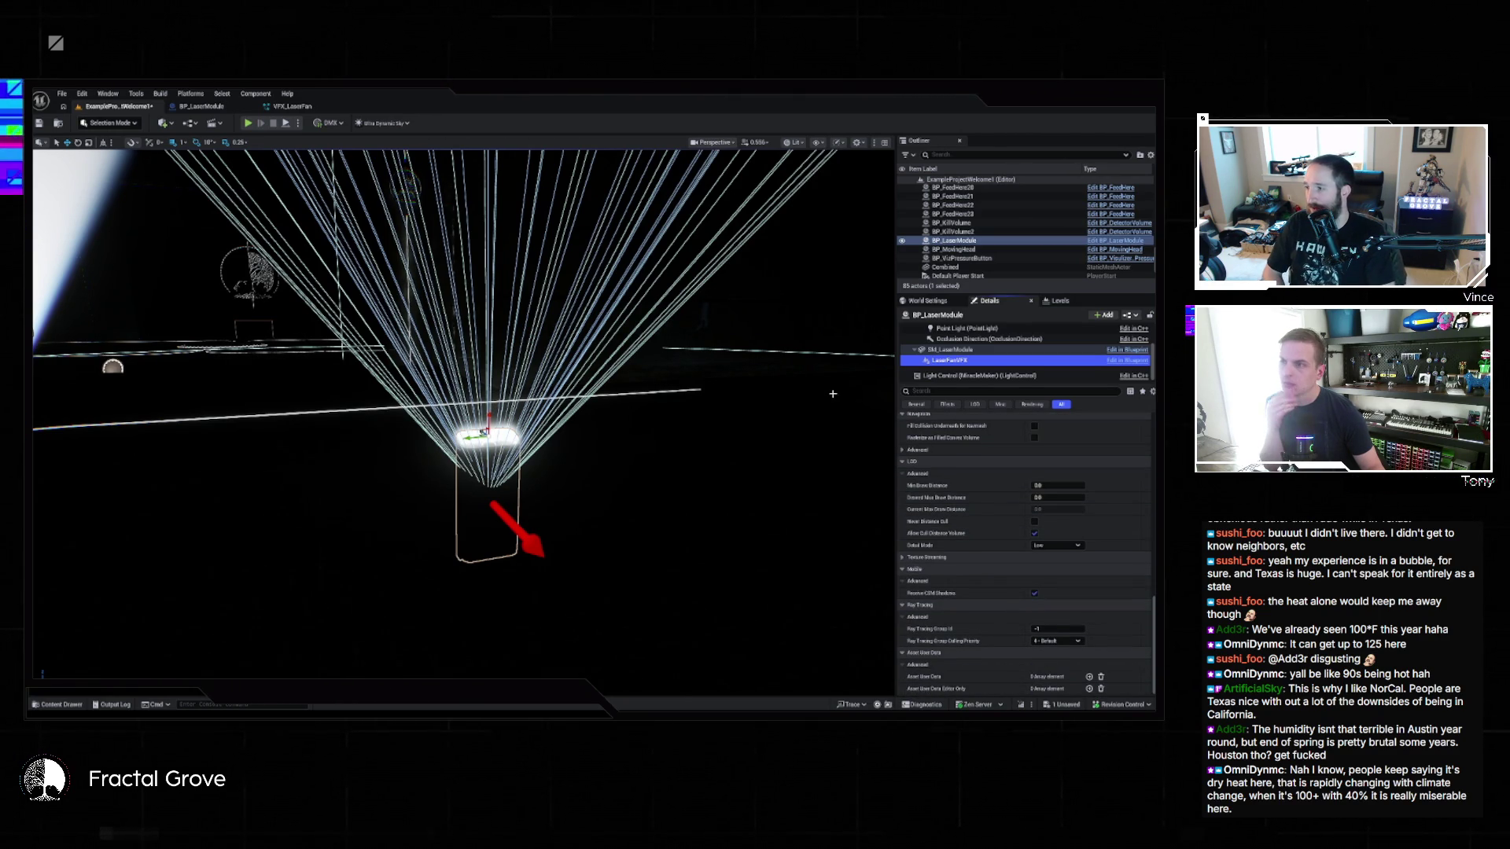
pyautogui.click(211, 107)
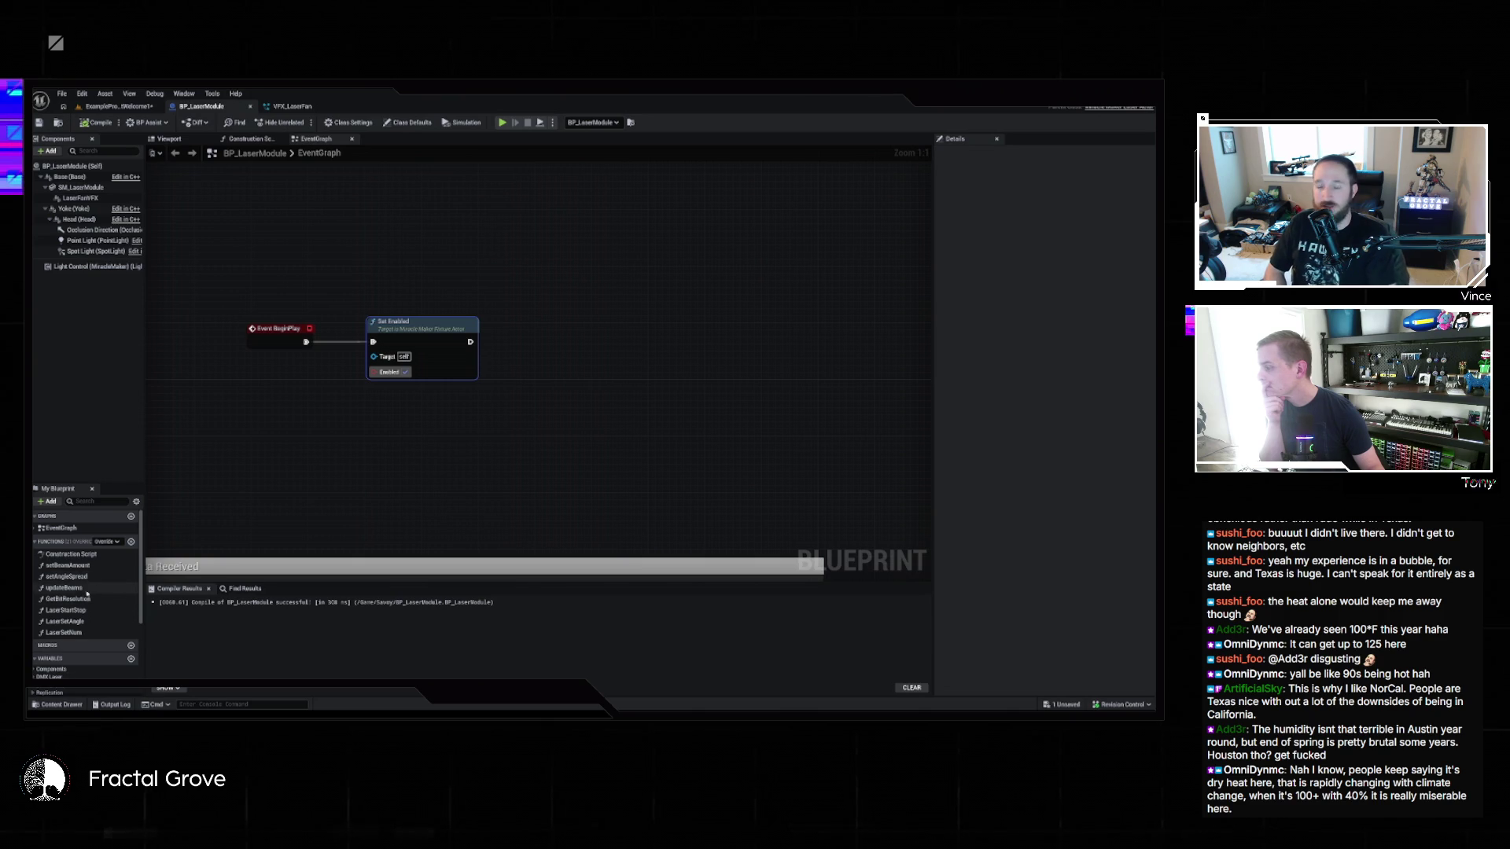
# Step: Expand DMX Laser and DMX Events and inspect the BeamColor, FanMaxBeams and Start-Stop variables
pyautogui.scroll(-5, 87, 597)
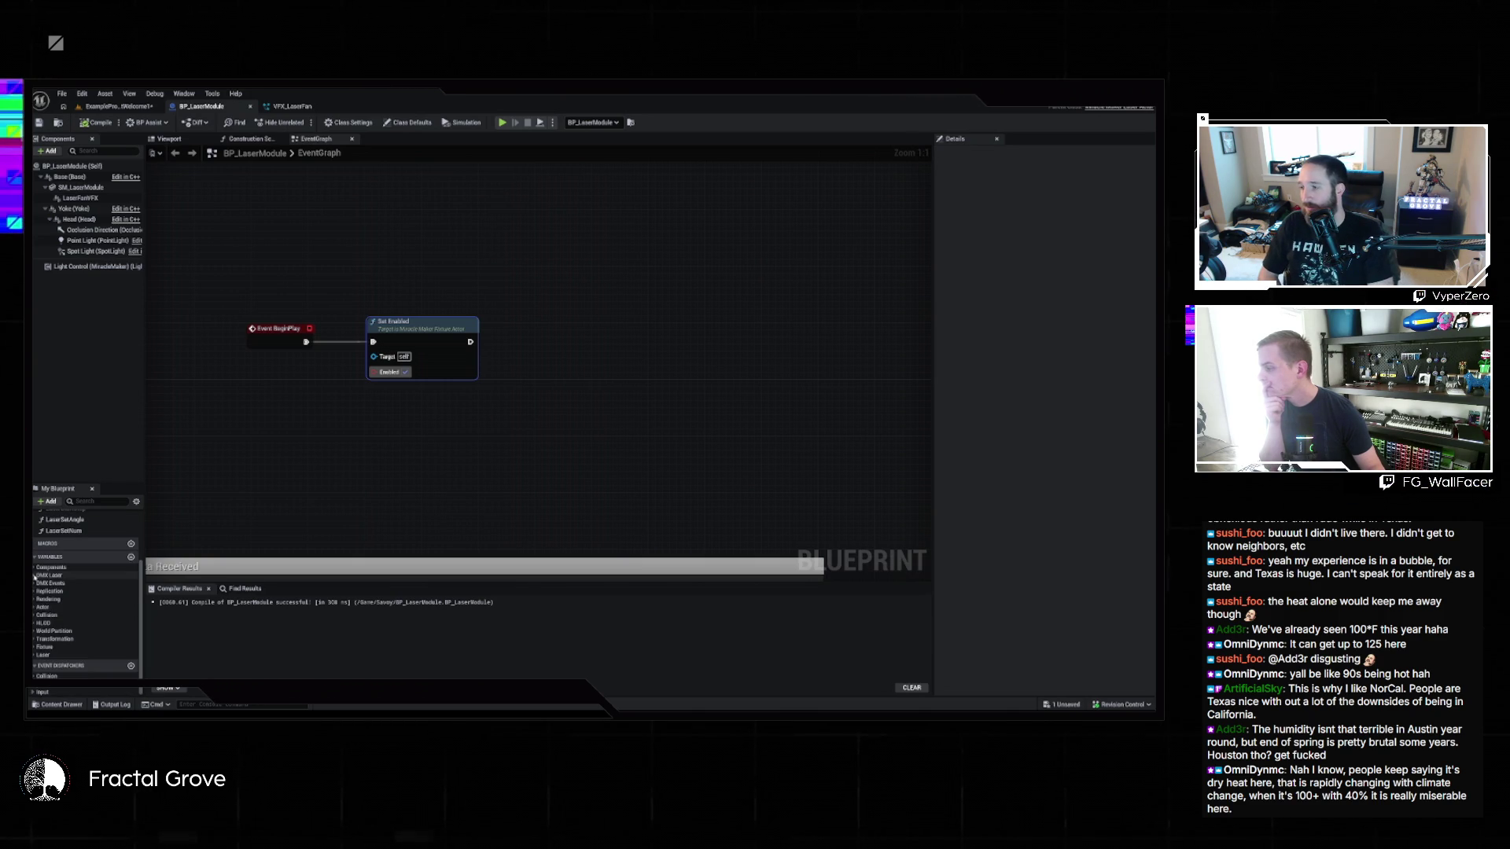
pyautogui.click(34, 577)
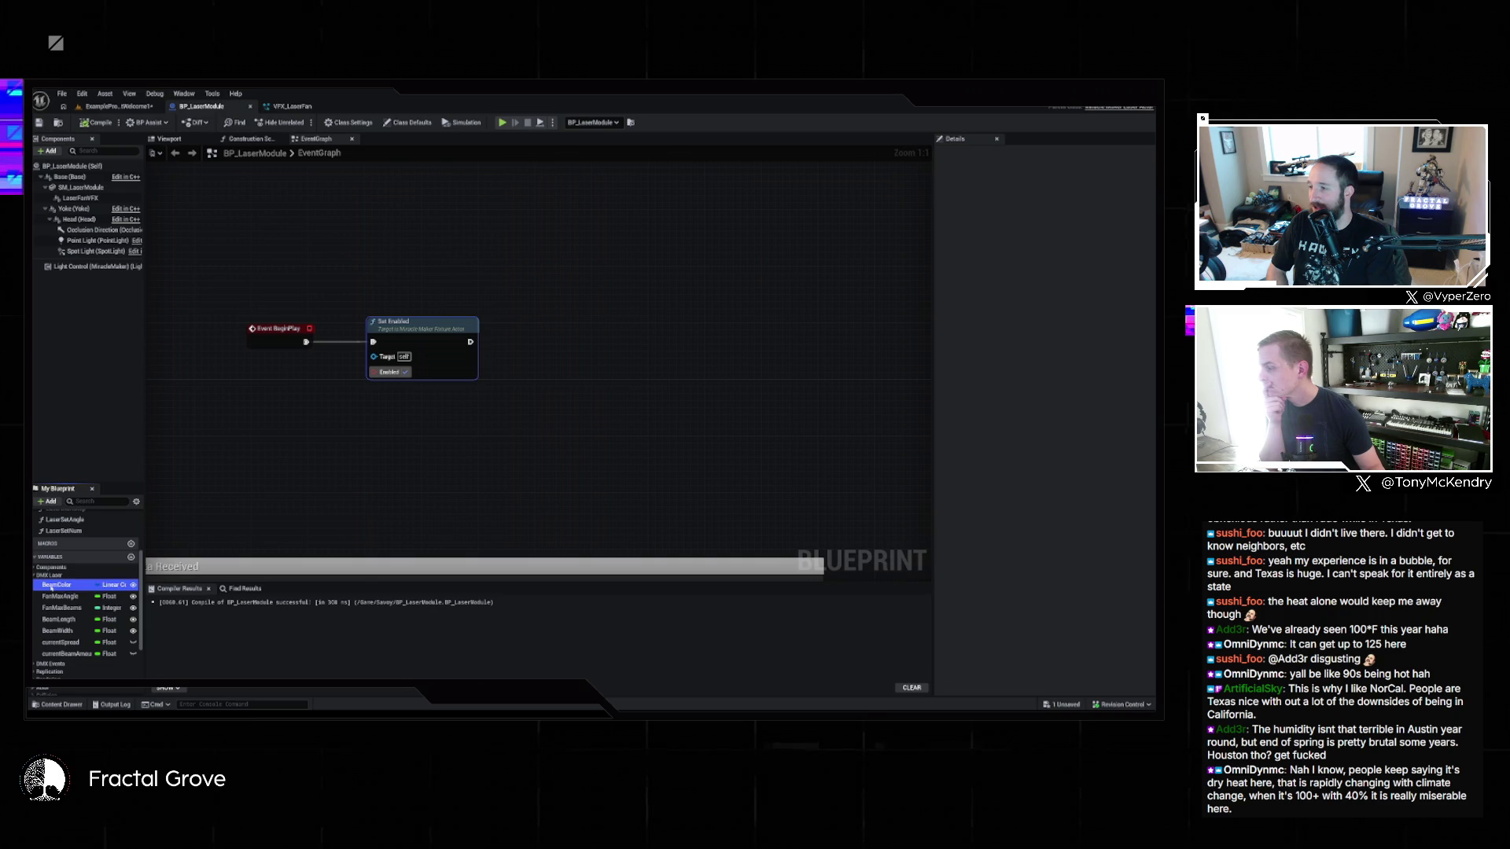
pyautogui.click(51, 587)
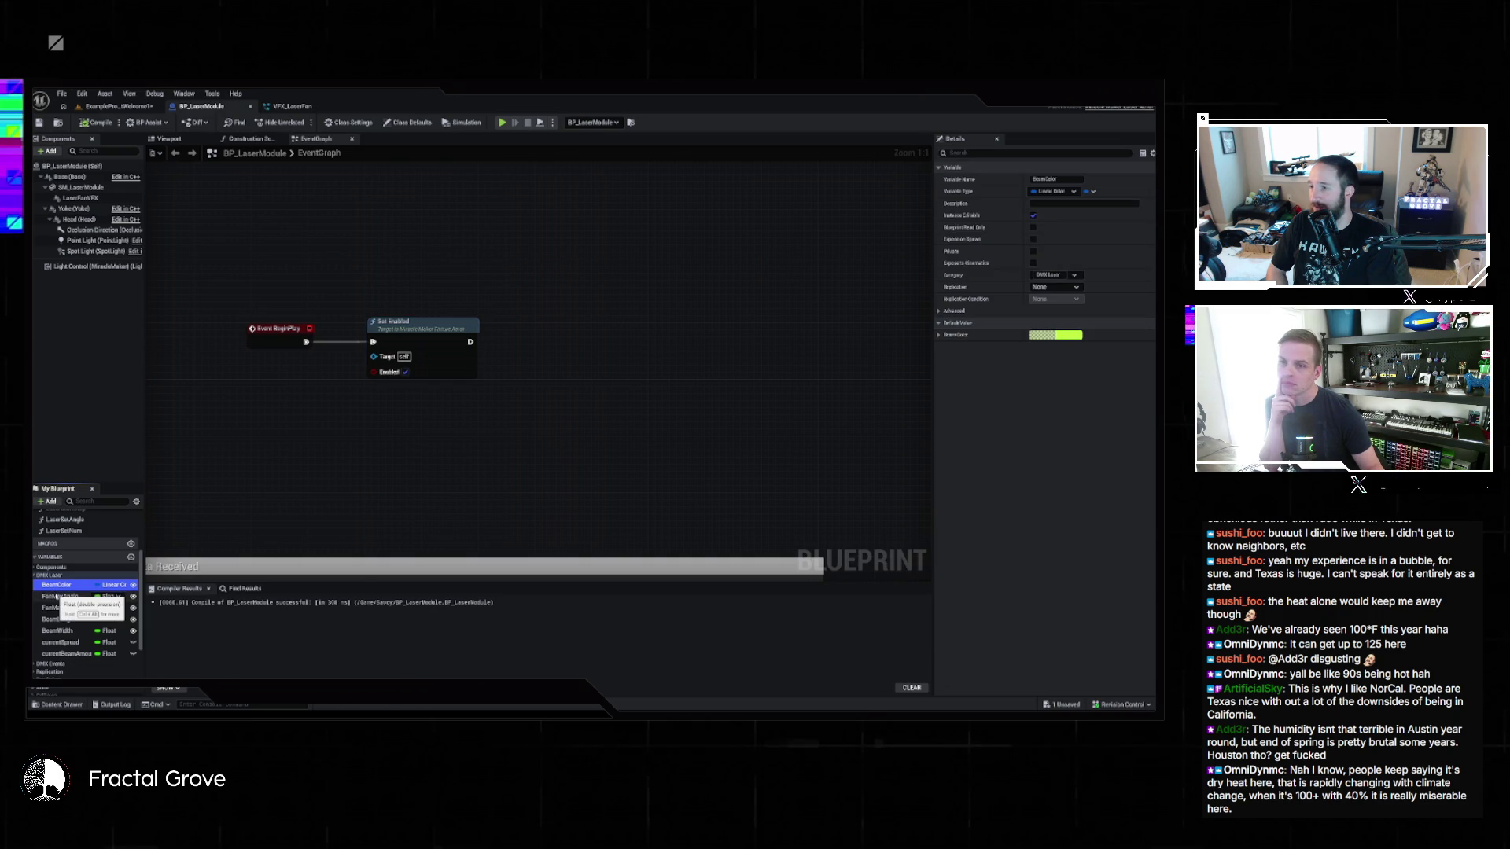
pyautogui.click(57, 608)
pyautogui.scroll(-3, 86, 614)
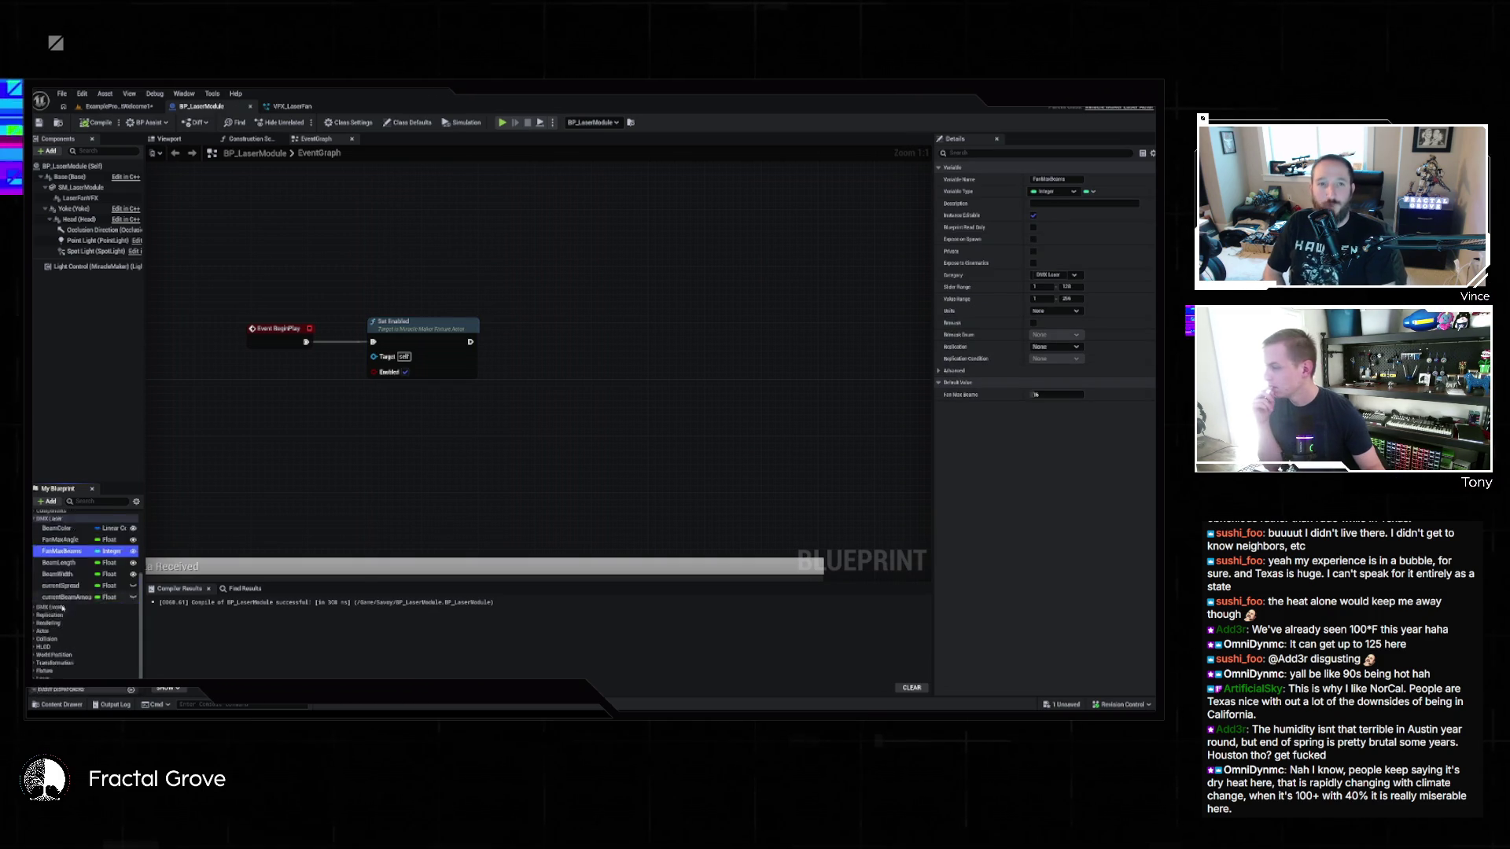
pyautogui.click(49, 593)
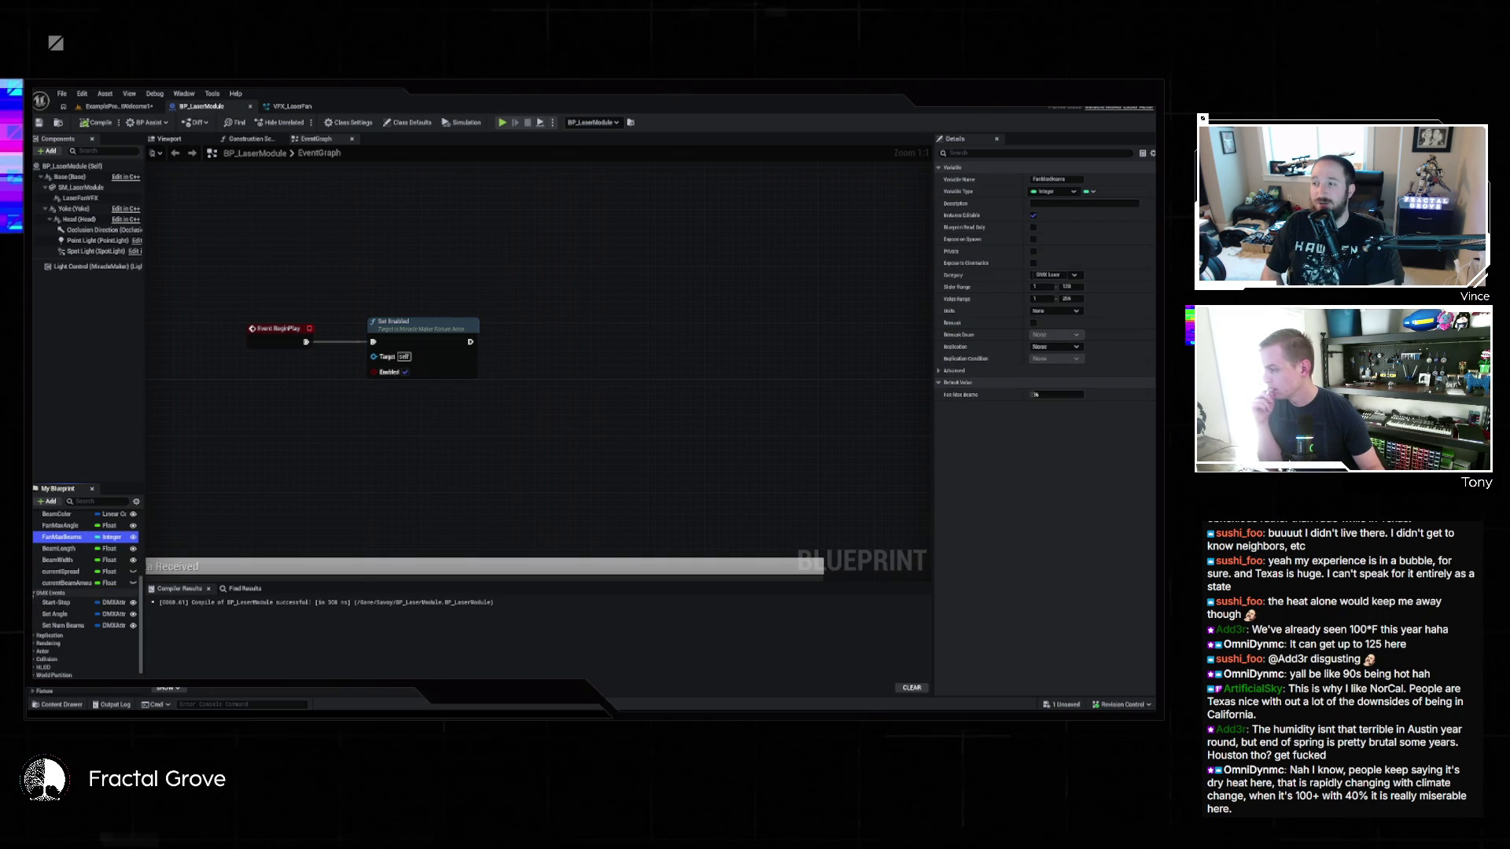
pyautogui.click(57, 603)
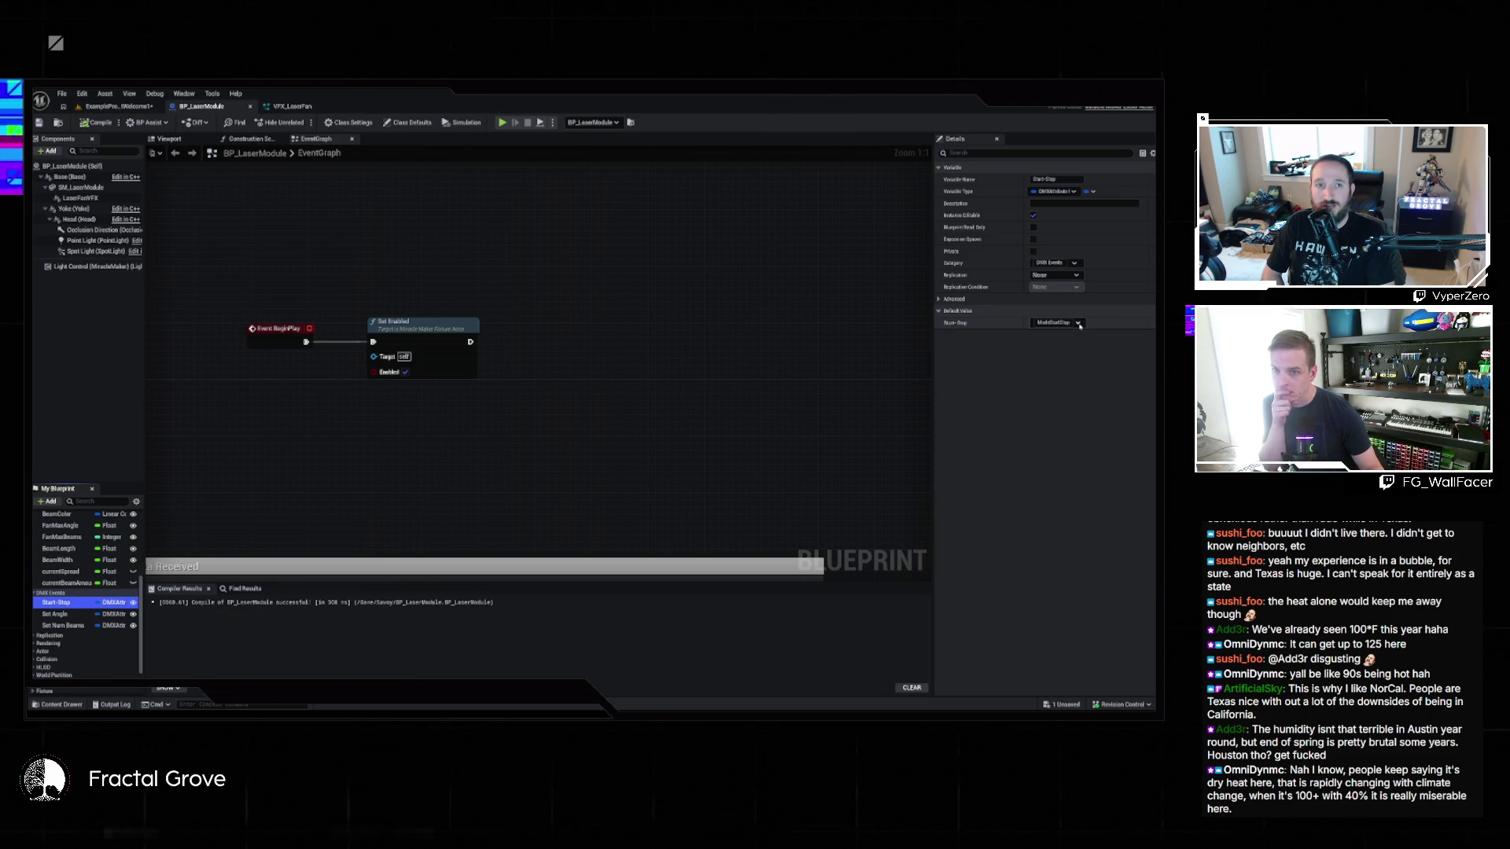
# Step: Find references to Start-Stop and jump to the Get Start-Stop node in LaserStartStop
pyautogui.rightClick(90, 606)
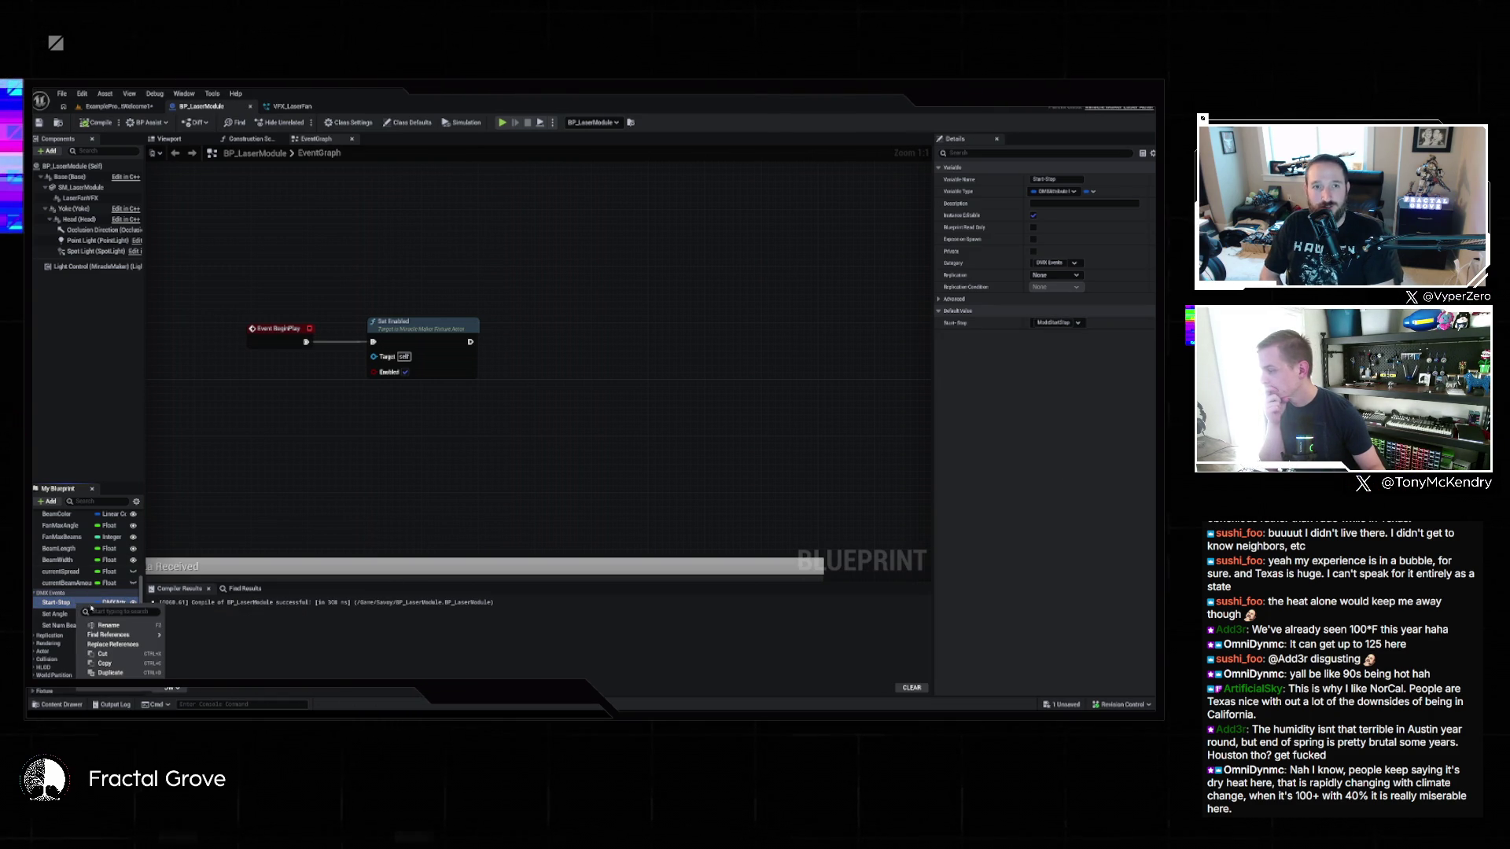
pyautogui.moveTo(110, 634)
pyautogui.click(198, 643)
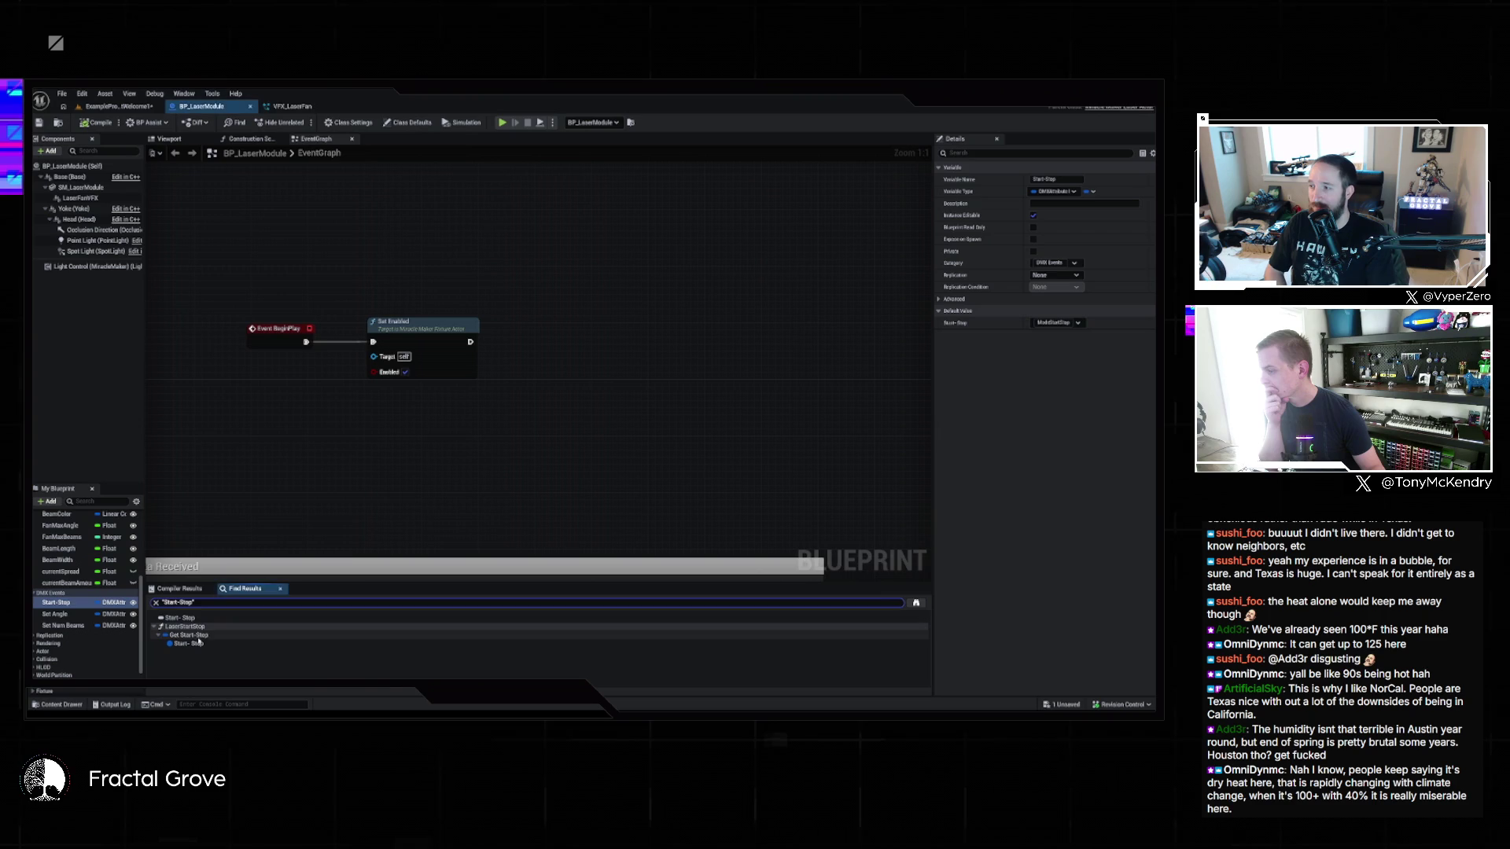
pyautogui.doubleClick(193, 635)
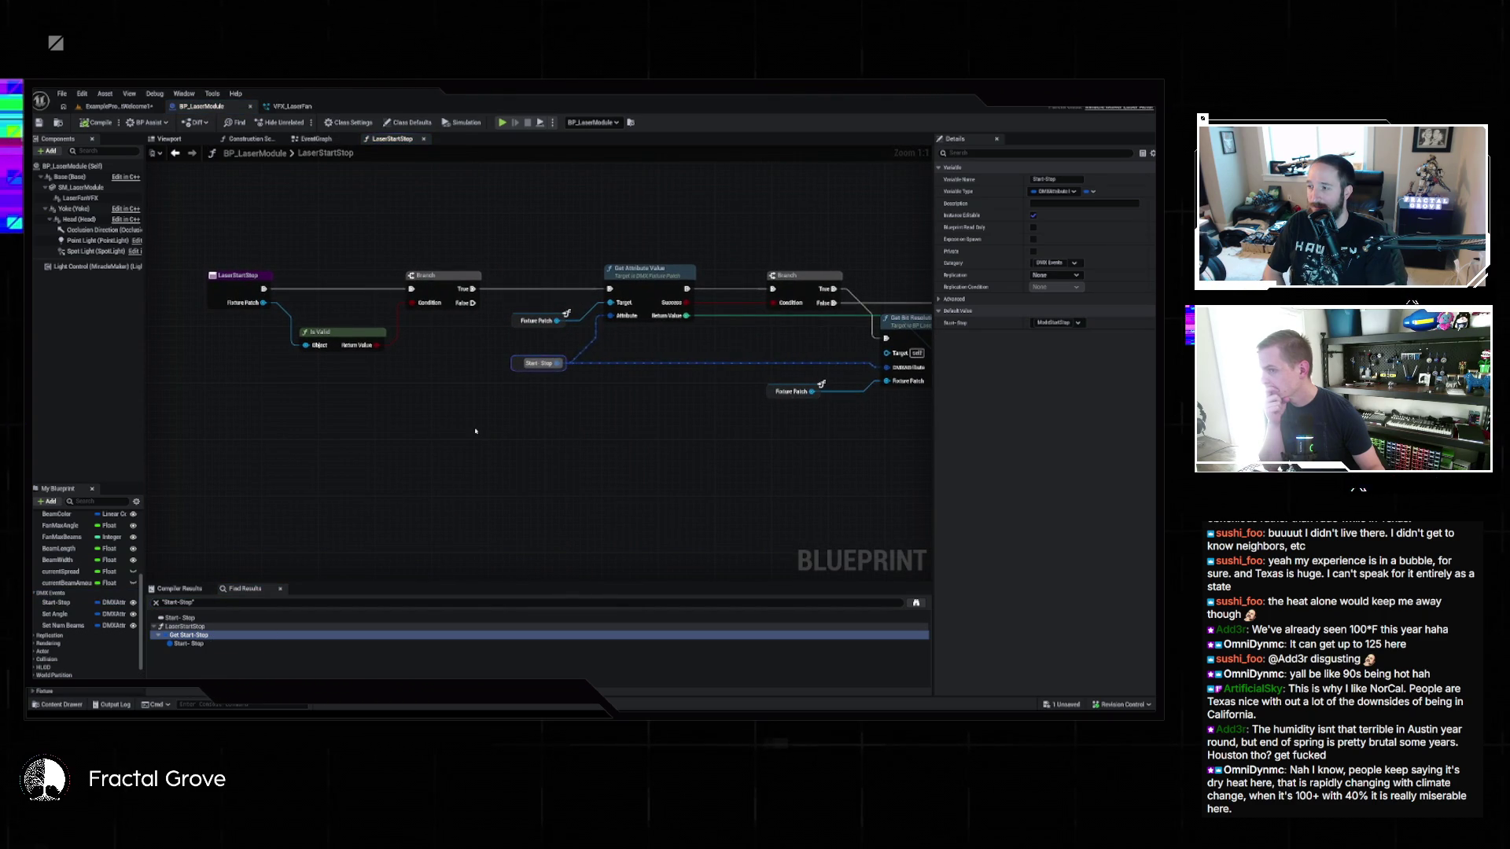
# Step: Look over the LaserStartStop graph and select its Set Visibility and update nodes
pyautogui.scroll(-4, 475, 431)
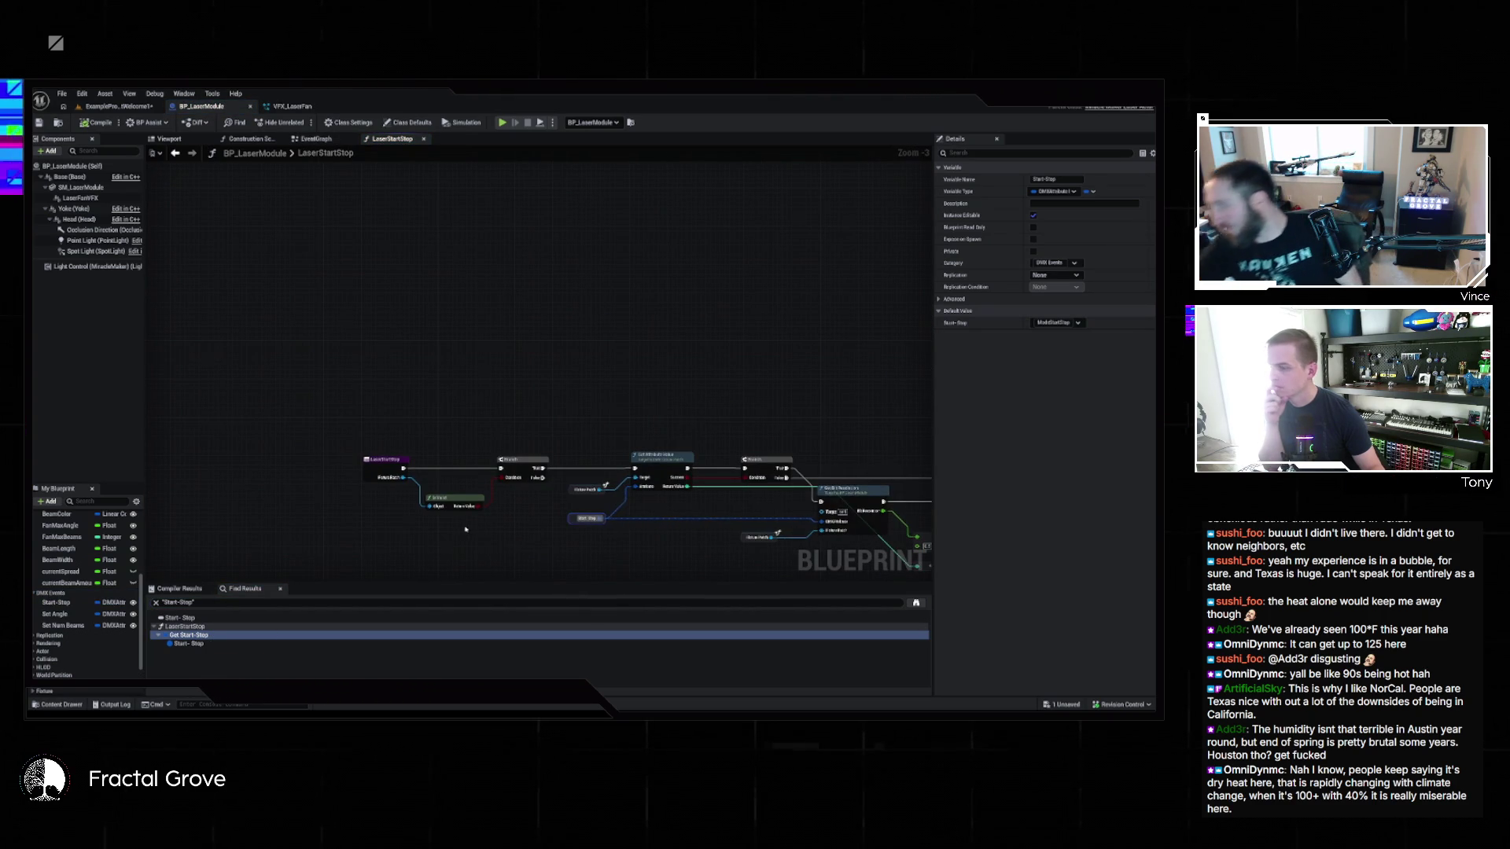
pyautogui.moveTo(441, 477)
pyautogui.mouseDown()
pyautogui.moveTo(378, 474)
pyautogui.moveTo(468, 489)
pyautogui.moveTo(412, 476)
pyautogui.moveTo(440, 486)
pyautogui.mouseUp()
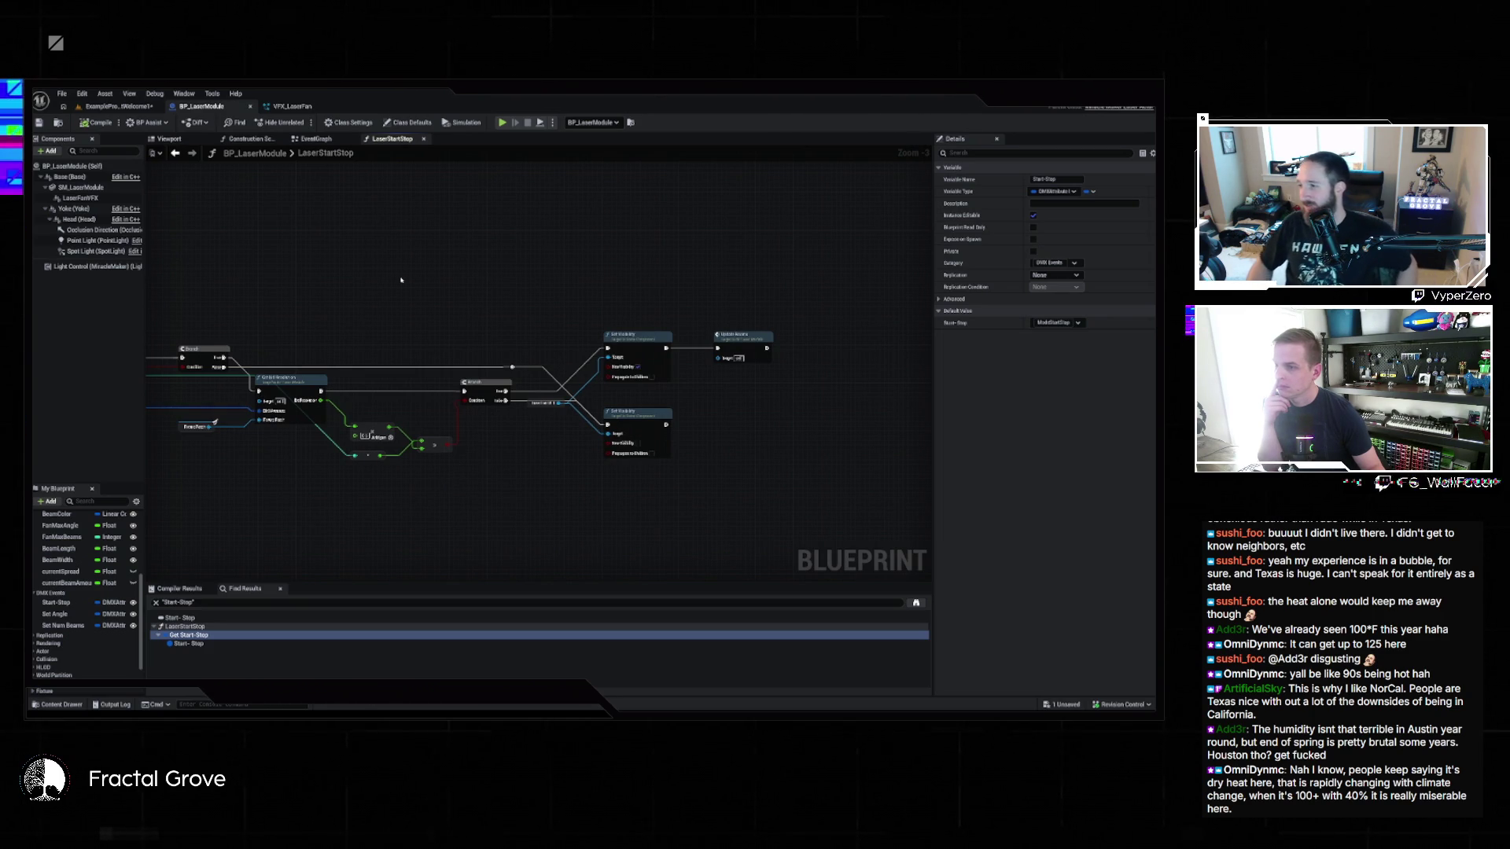
pyautogui.moveTo(622, 301); pyautogui.dragTo(790, 391)
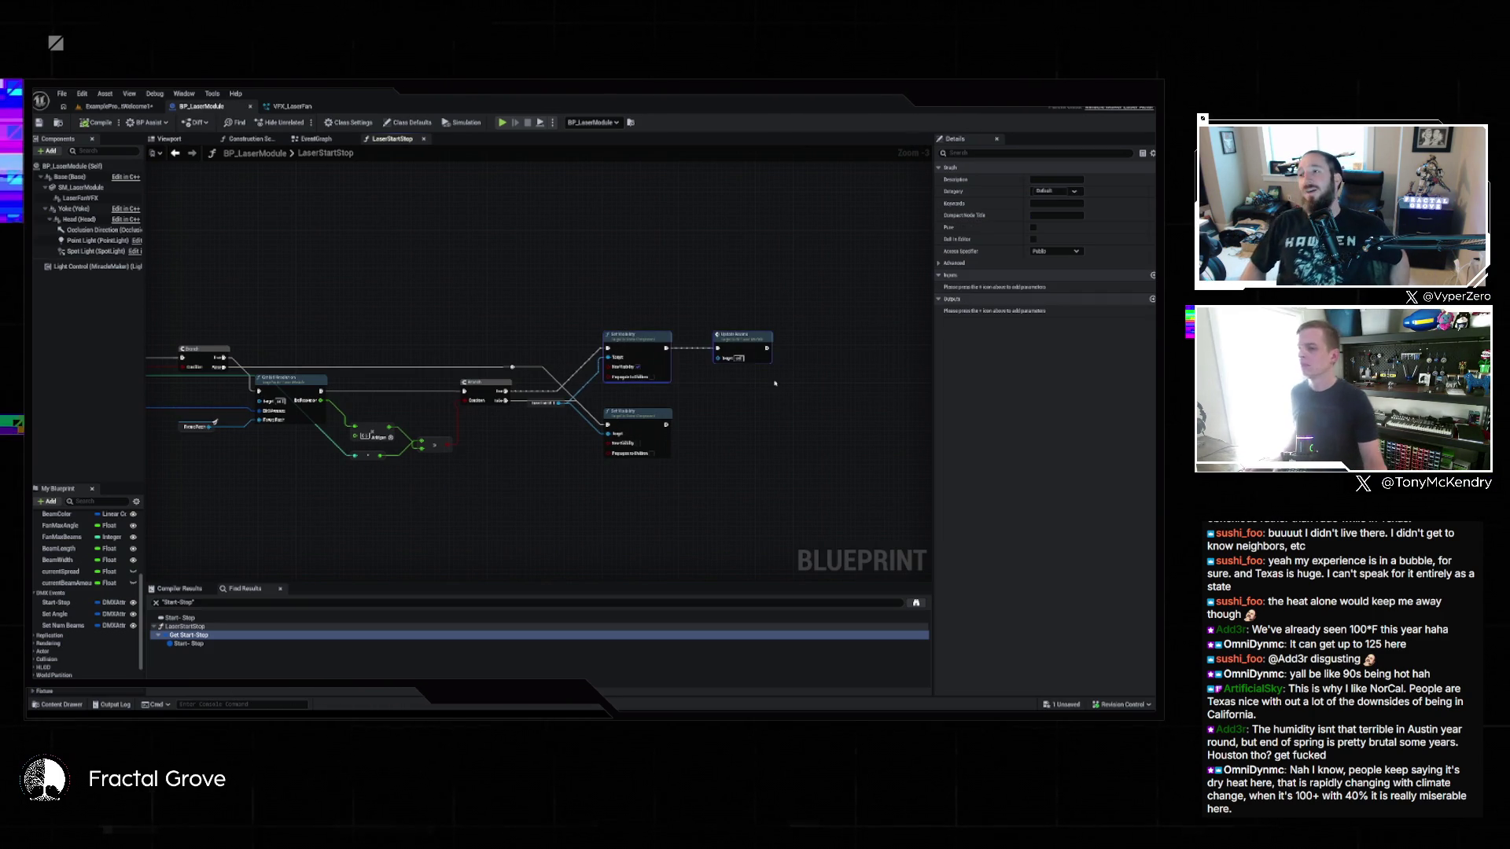
# Step: Delete the Set Enabled node from BeginPlay and plug LaserFanVFX into Set Visibility's Target pin
pyautogui.click(349, 142)
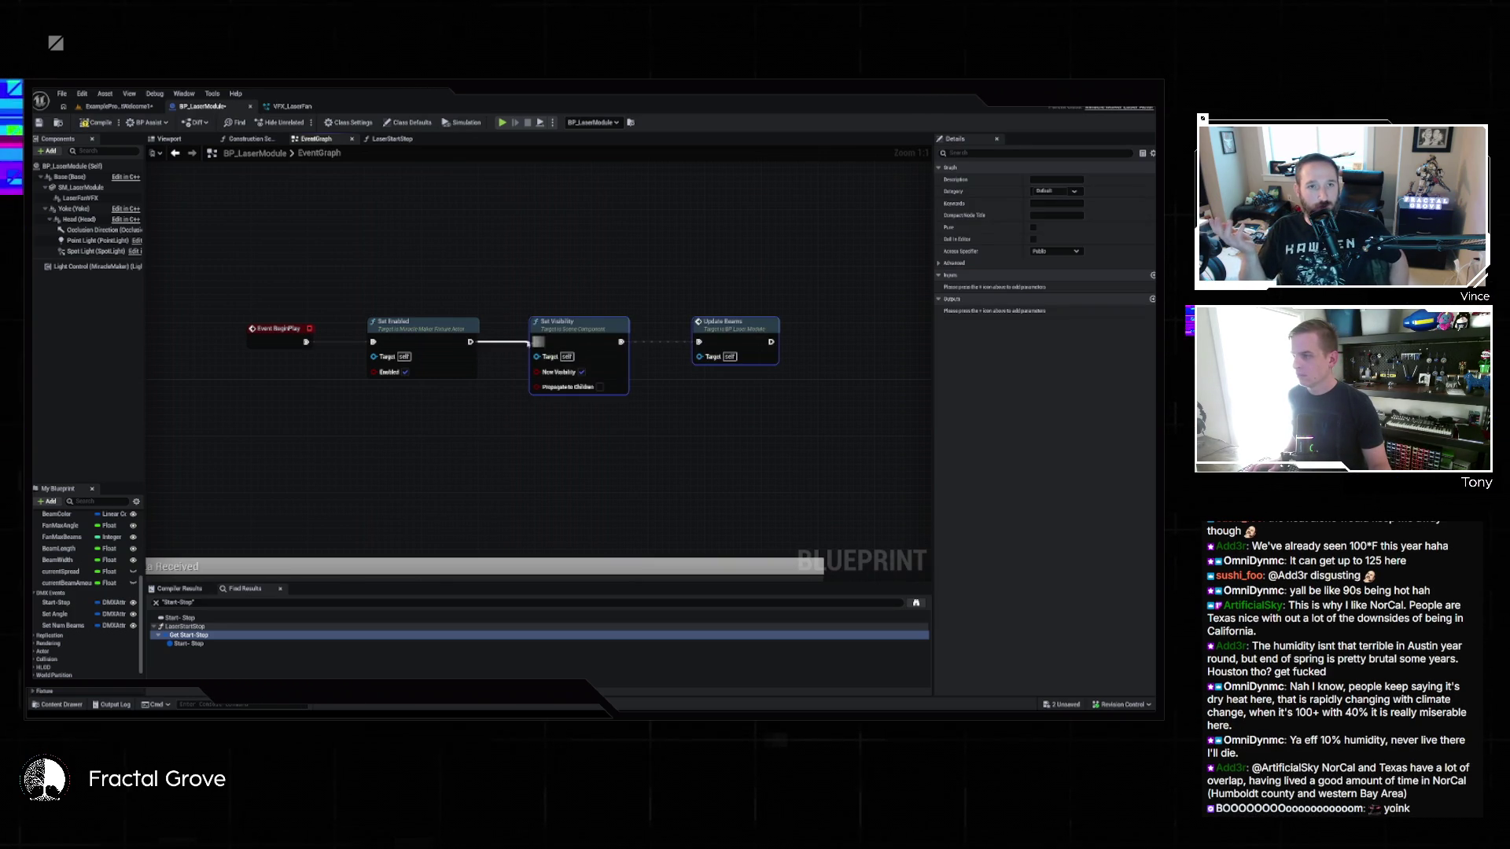
pyautogui.click(443, 333)
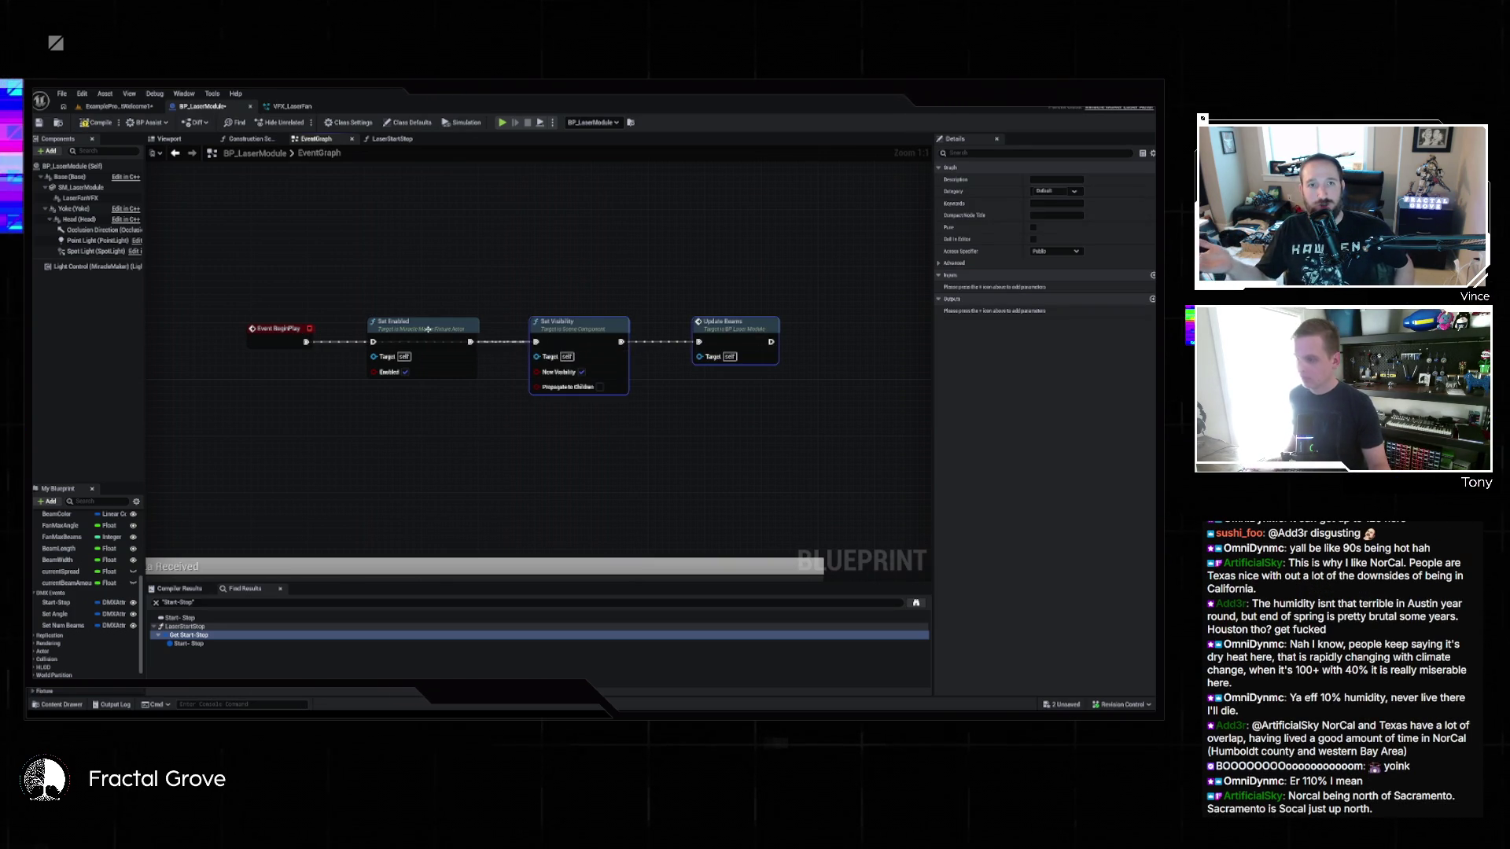
pyautogui.press('Delete')
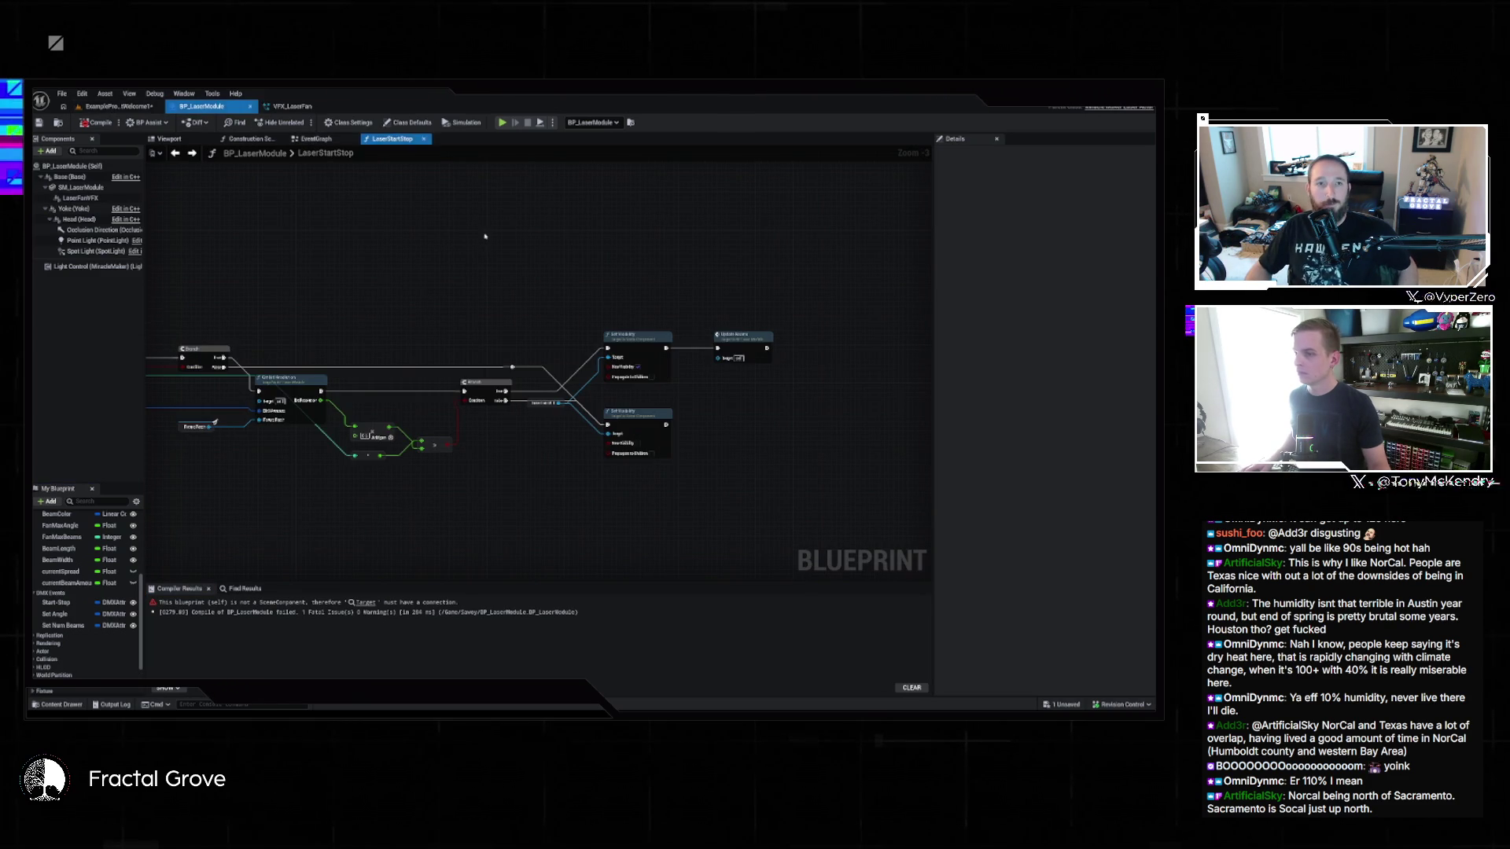
pyautogui.moveTo(79, 197); pyautogui.dragTo(537, 355)
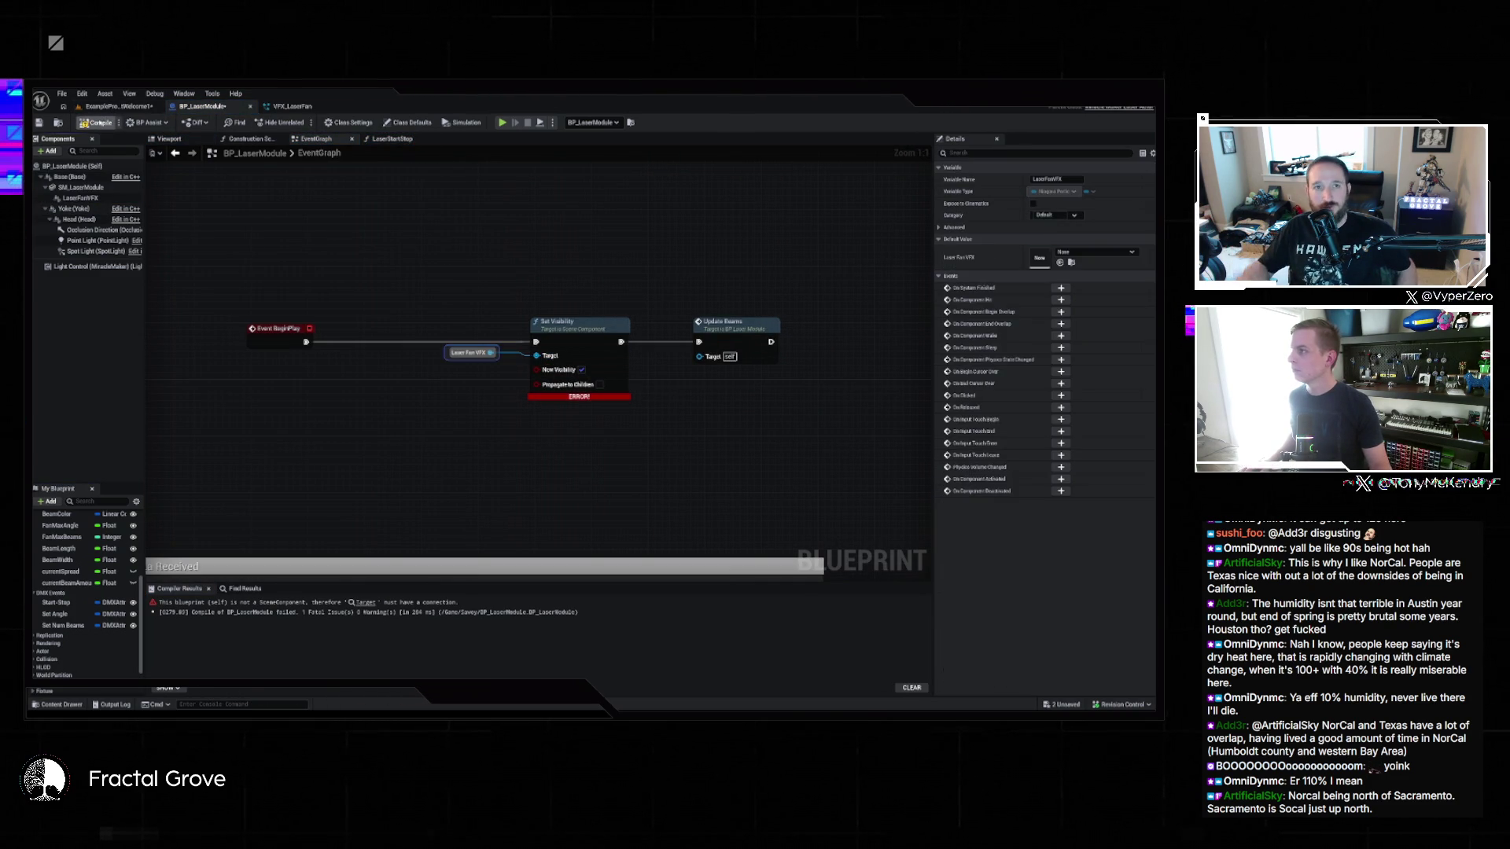
pyautogui.click(110, 107)
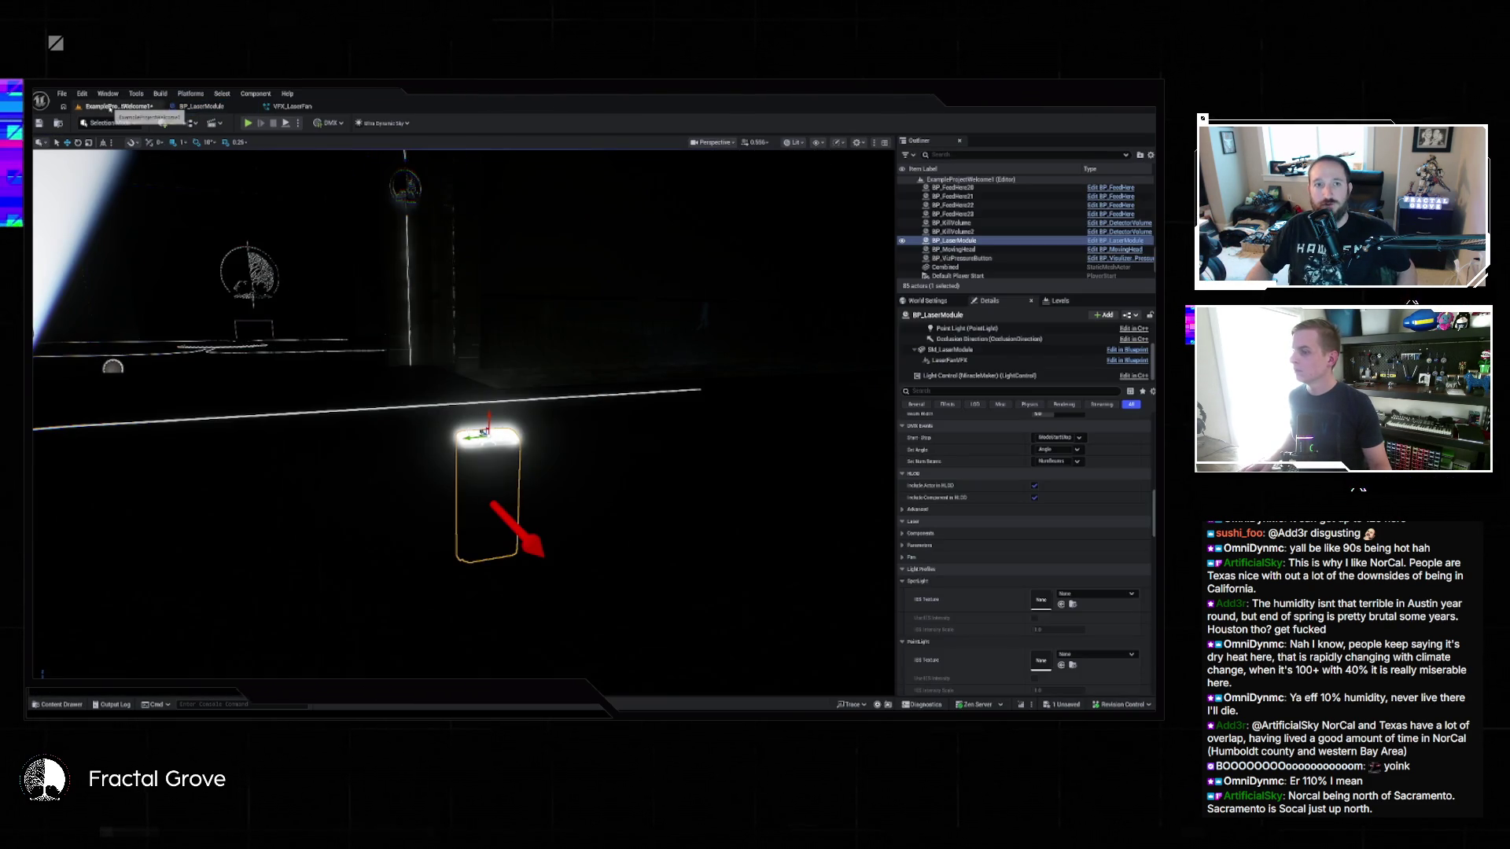
# Step: Play the level so the green laser beam fires, then bring the Venue Control web panel forward
pyautogui.click(248, 124)
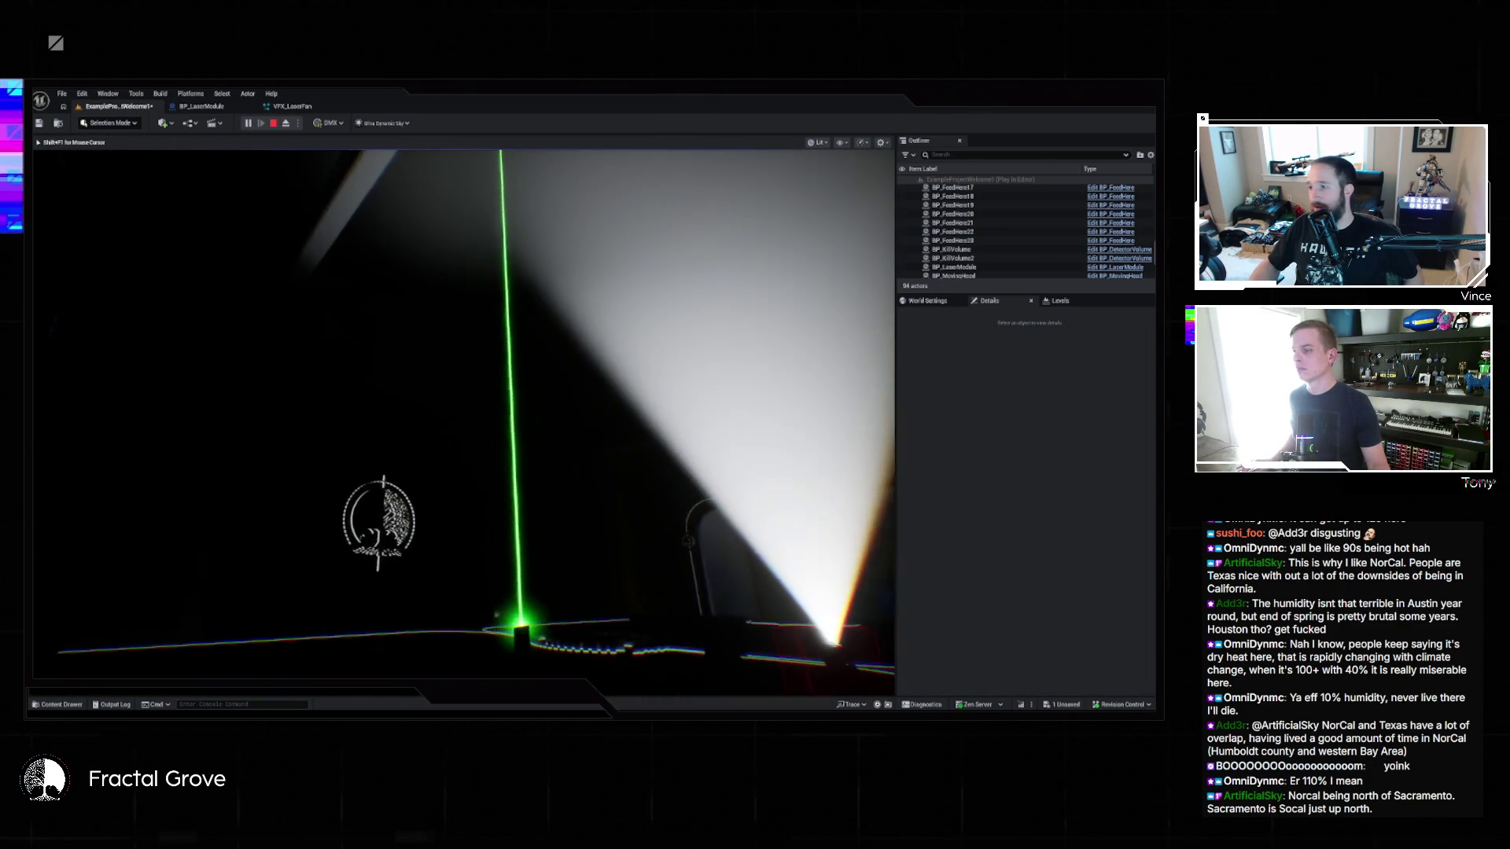
pyautogui.press('super')
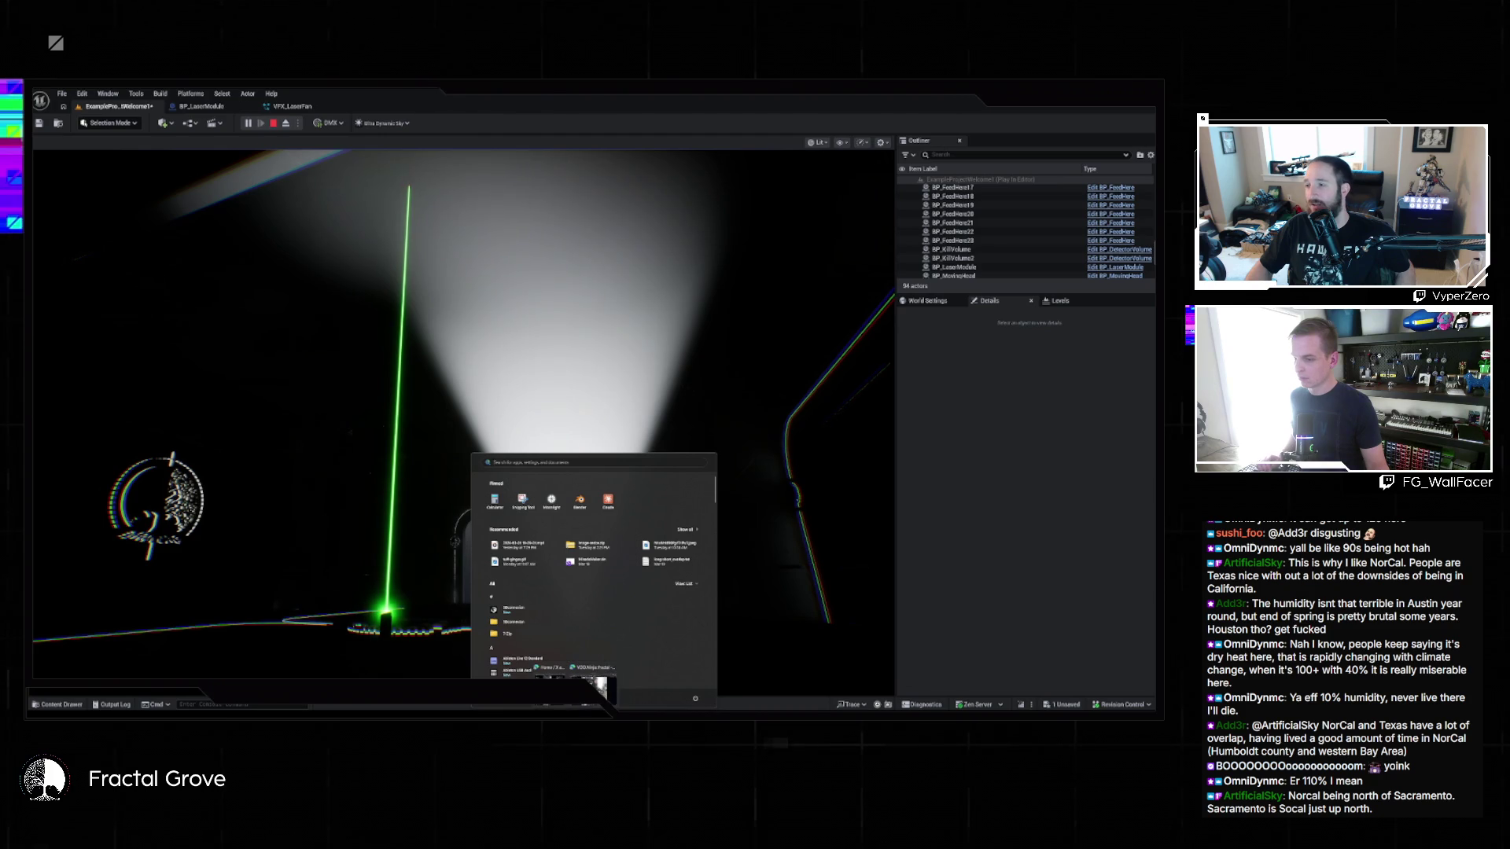
pyautogui.press('super+d')
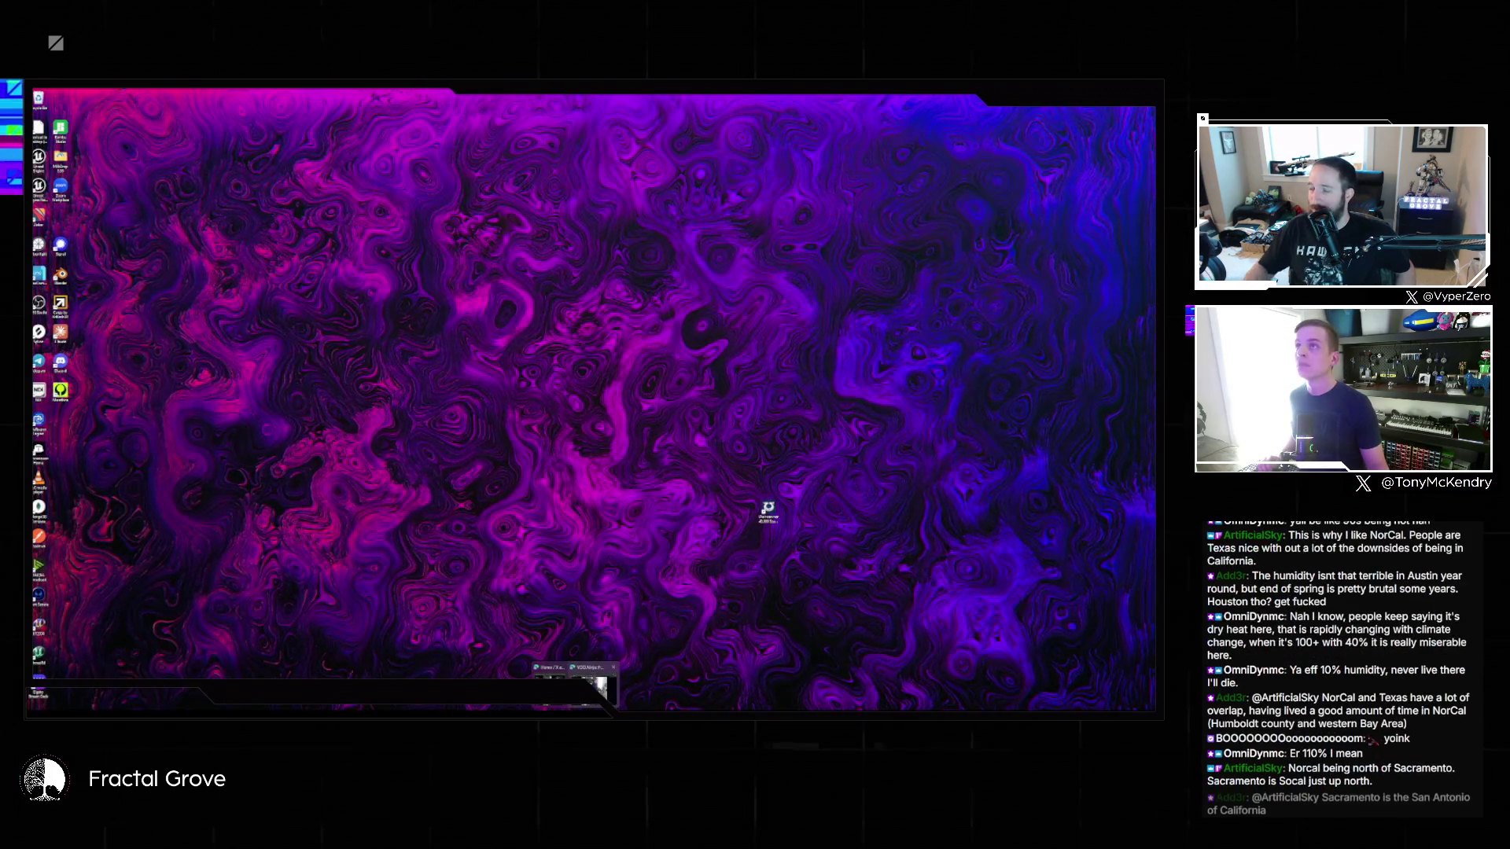
pyautogui.press('super+d')
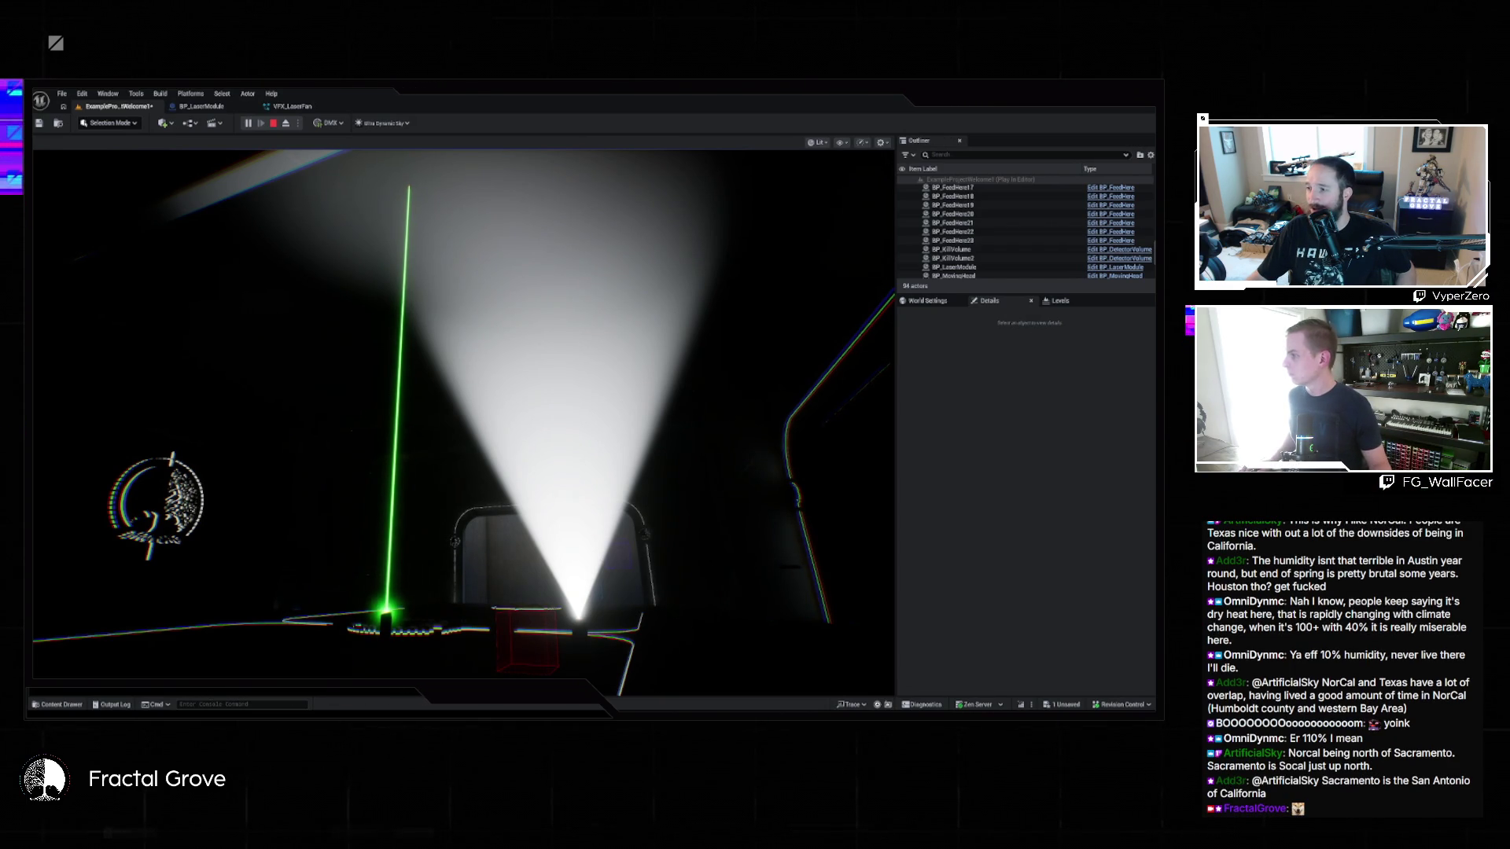
pyautogui.hotkey('alt', 'Tab')
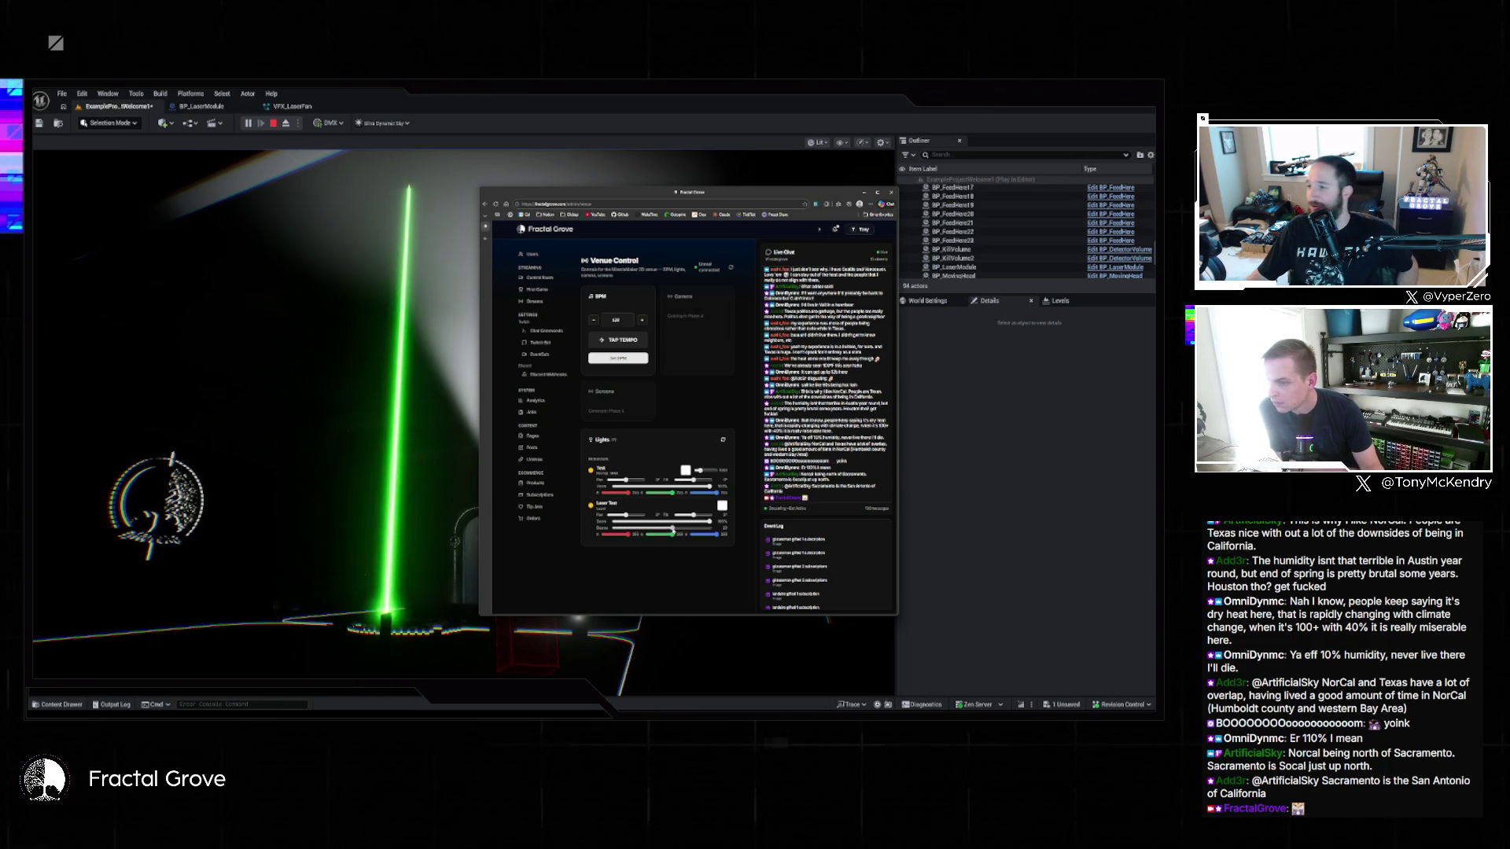
# Step: Drag the Laser Test sliders to spread the beam into a wide fan and recolour it green
pyautogui.moveTo(624, 527)
pyautogui.mouseDown()
pyautogui.moveTo(676, 522)
pyautogui.moveTo(584, 536)
pyautogui.mouseUp()
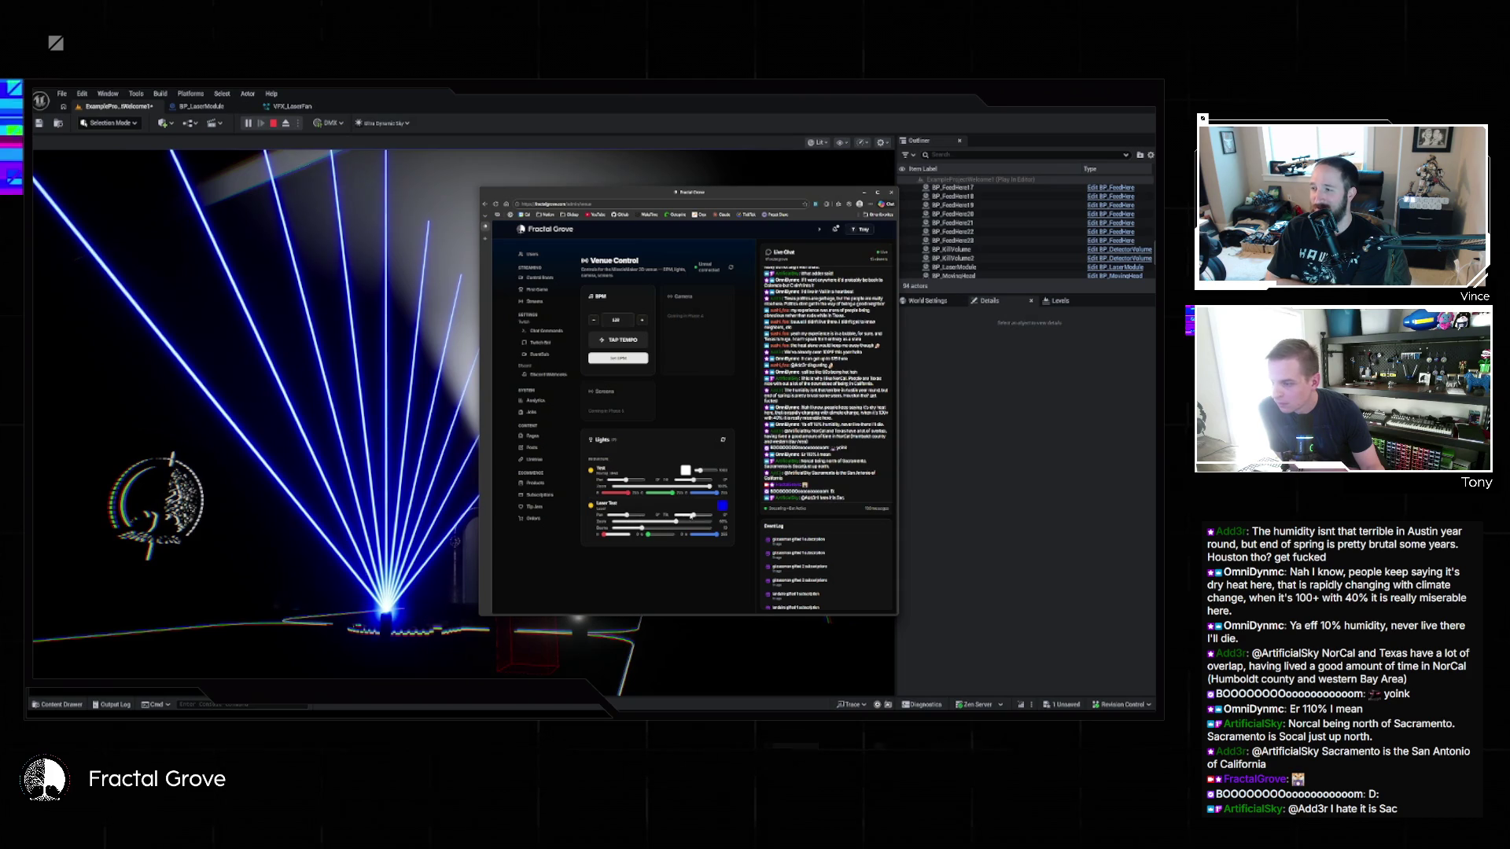
pyautogui.moveTo(698, 515); pyautogui.dragTo(629, 521)
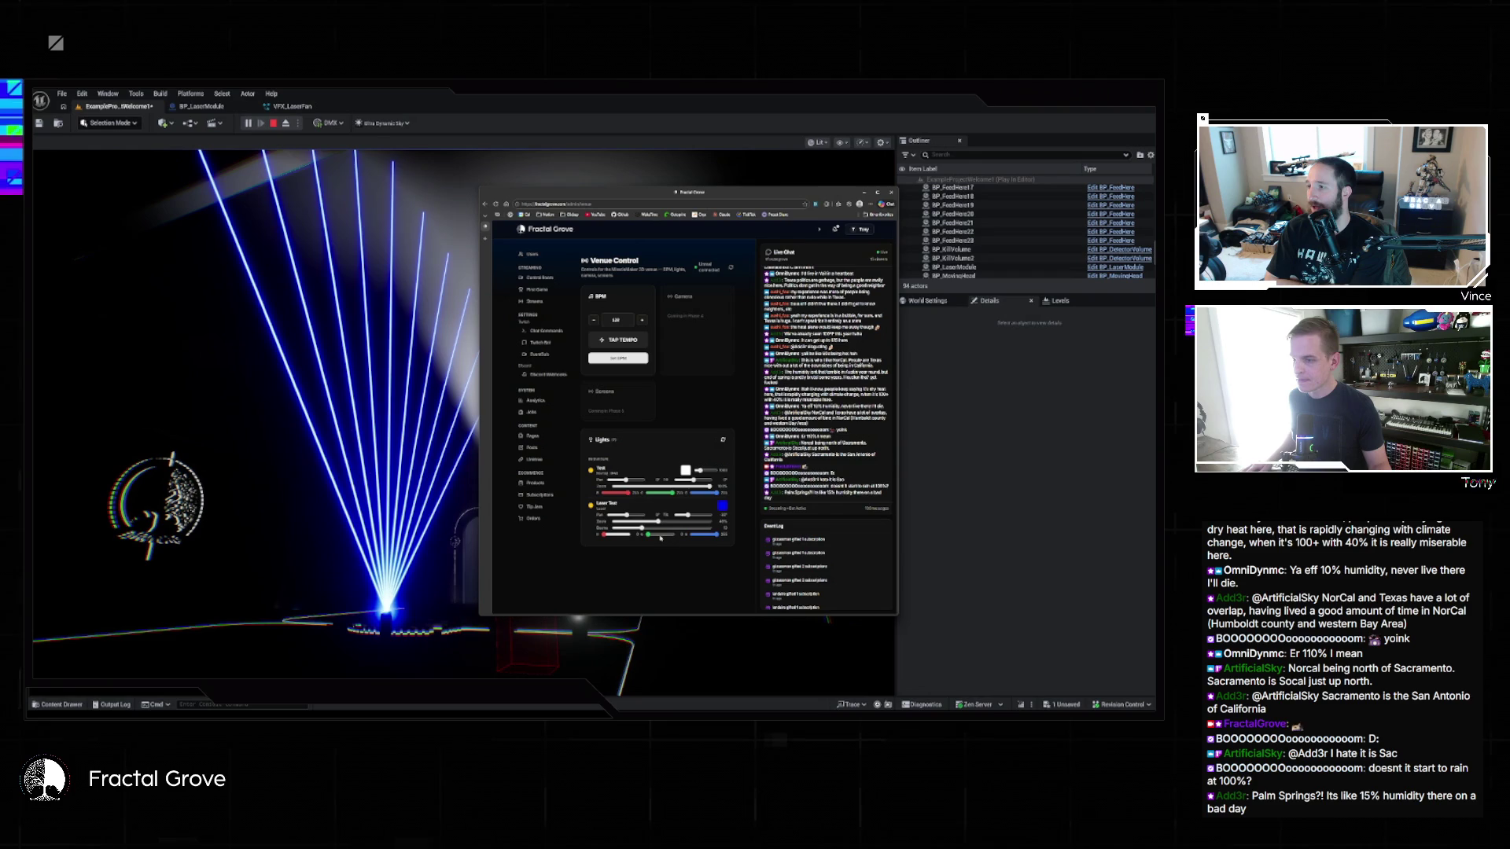
pyautogui.moveTo(661, 535); pyautogui.dragTo(670, 534)
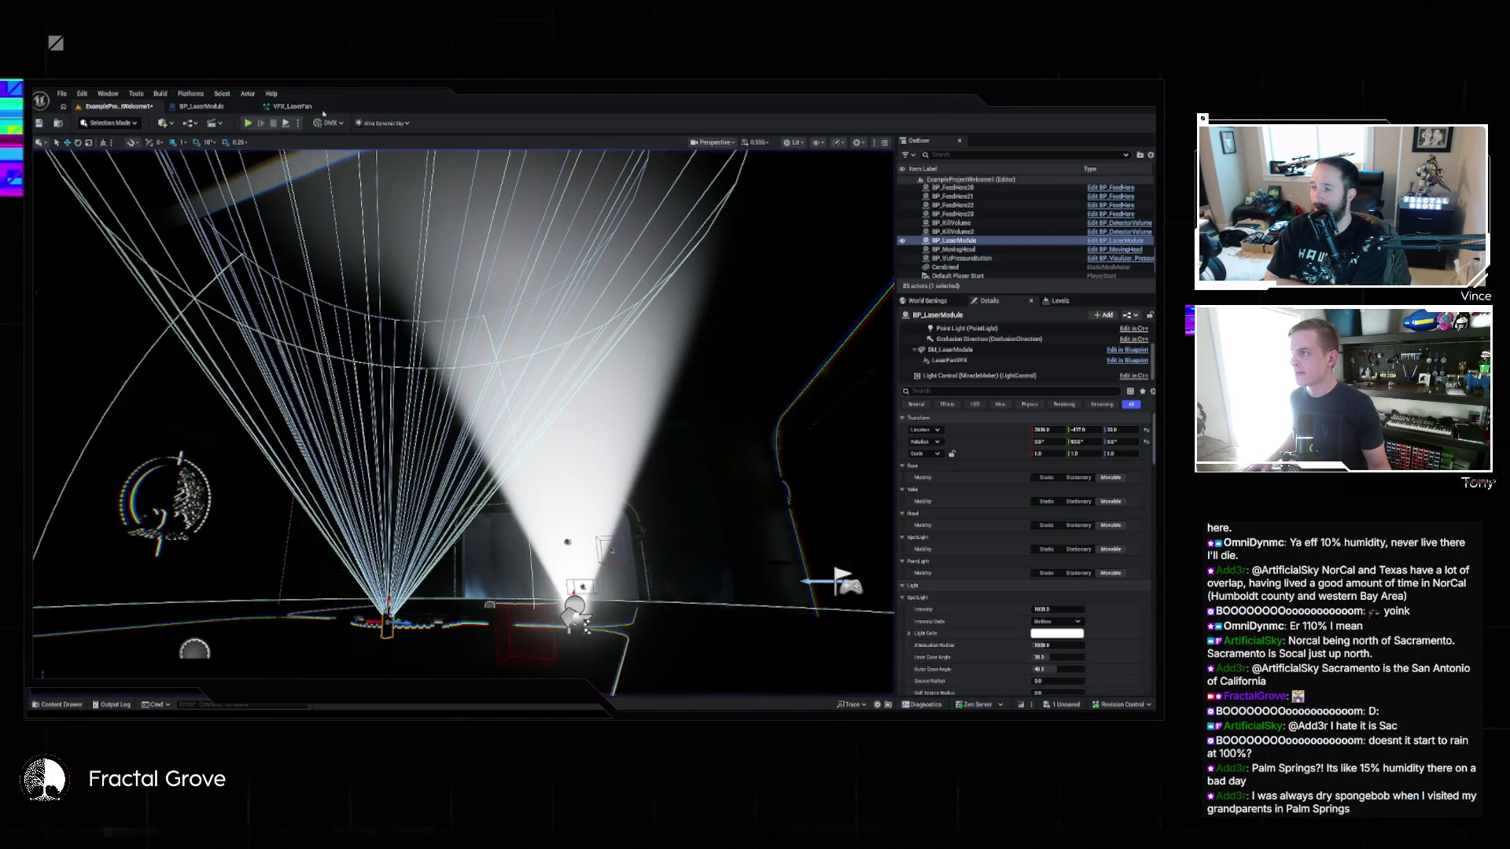
pyautogui.click(323, 108)
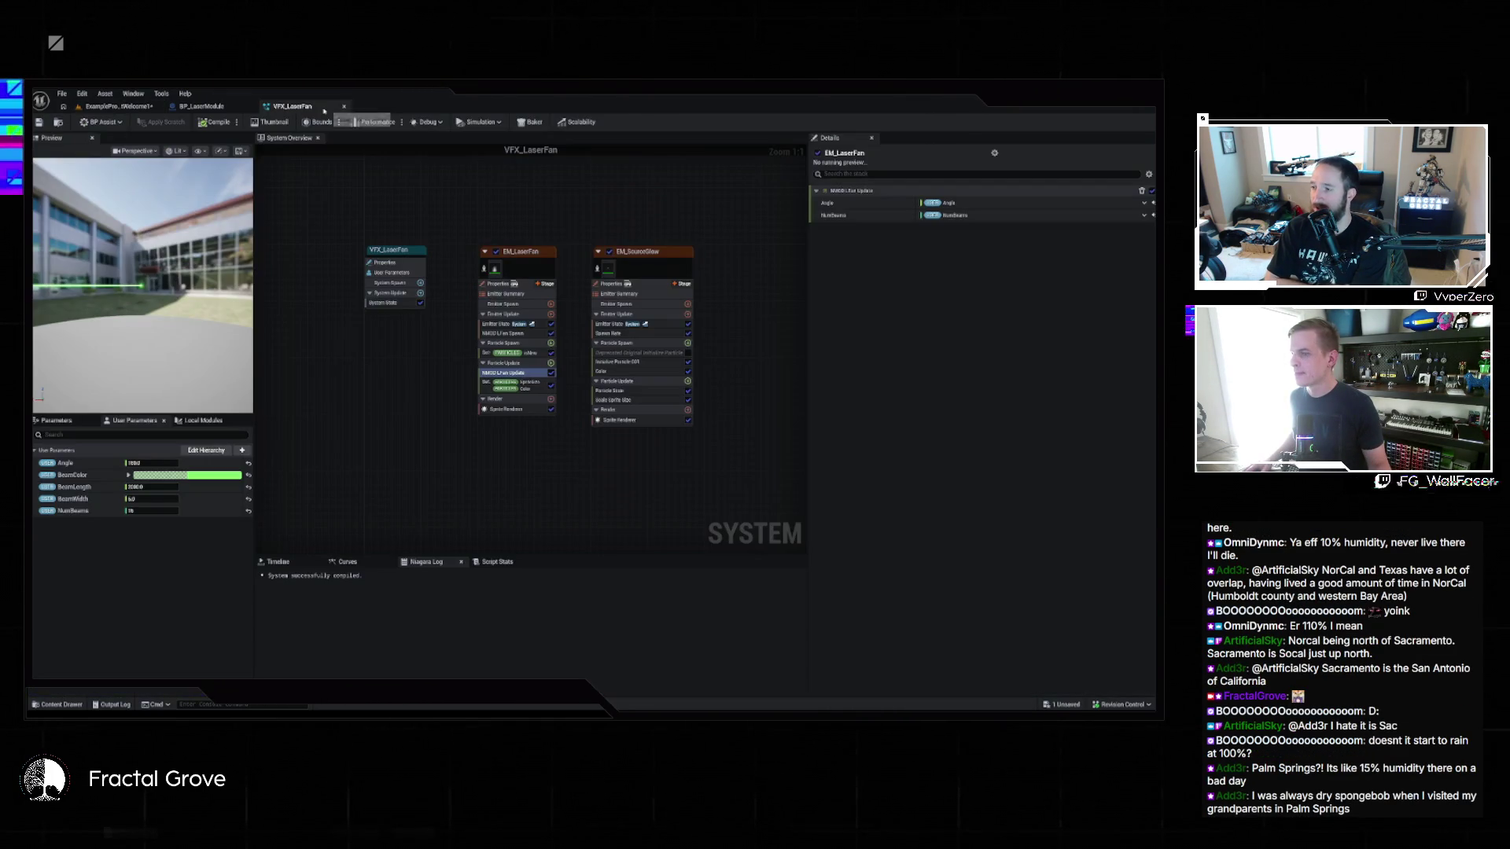
# Step: Inspect LaserFanVFX, the LaserStartStop graph, and the Set Angle and Set Num Beams DMX events
pyautogui.click(201, 106)
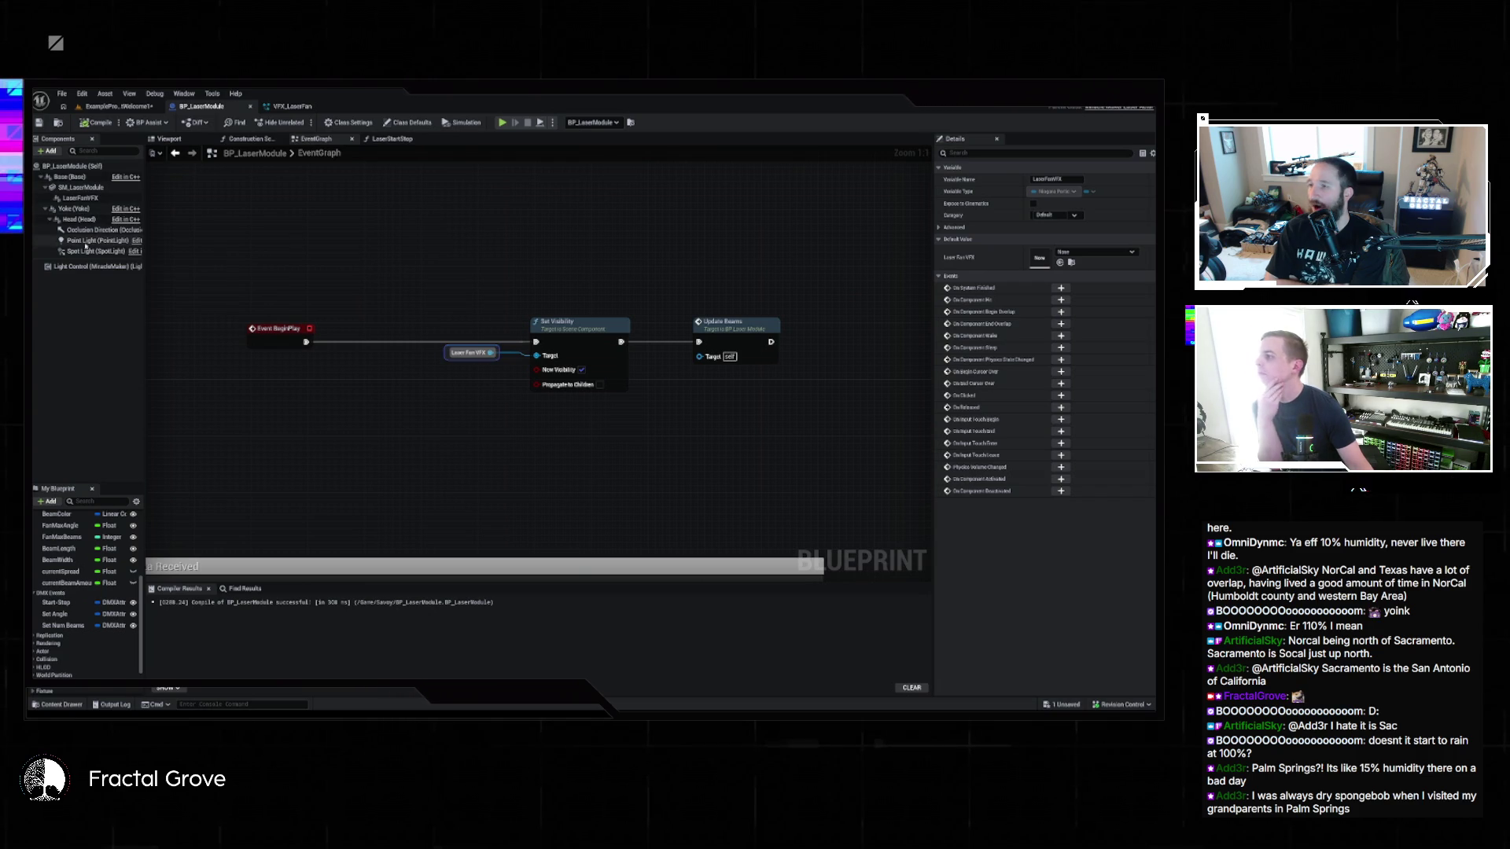
pyautogui.click(80, 198)
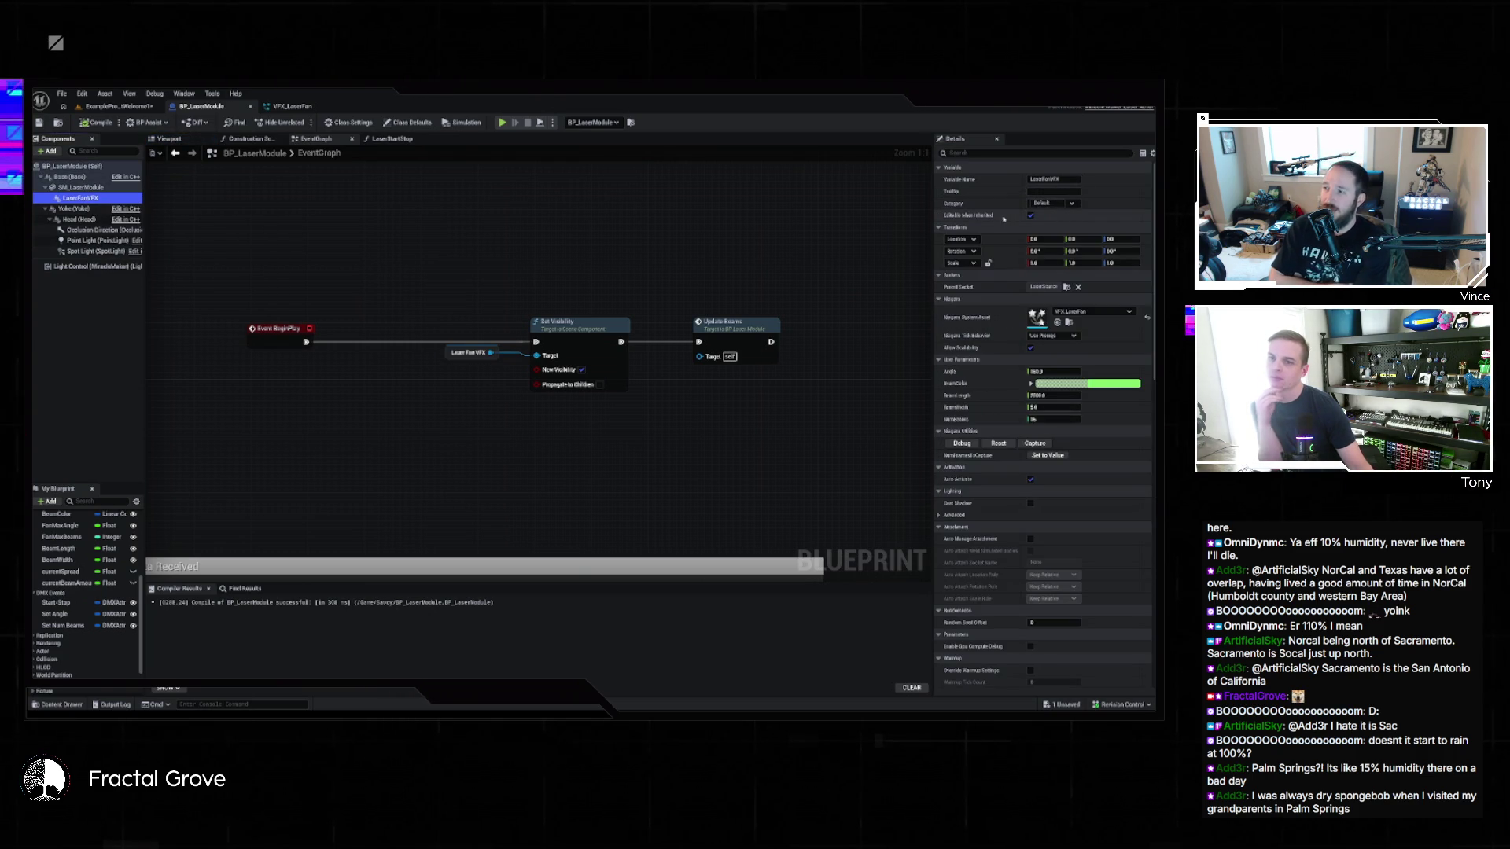
pyautogui.click(279, 121)
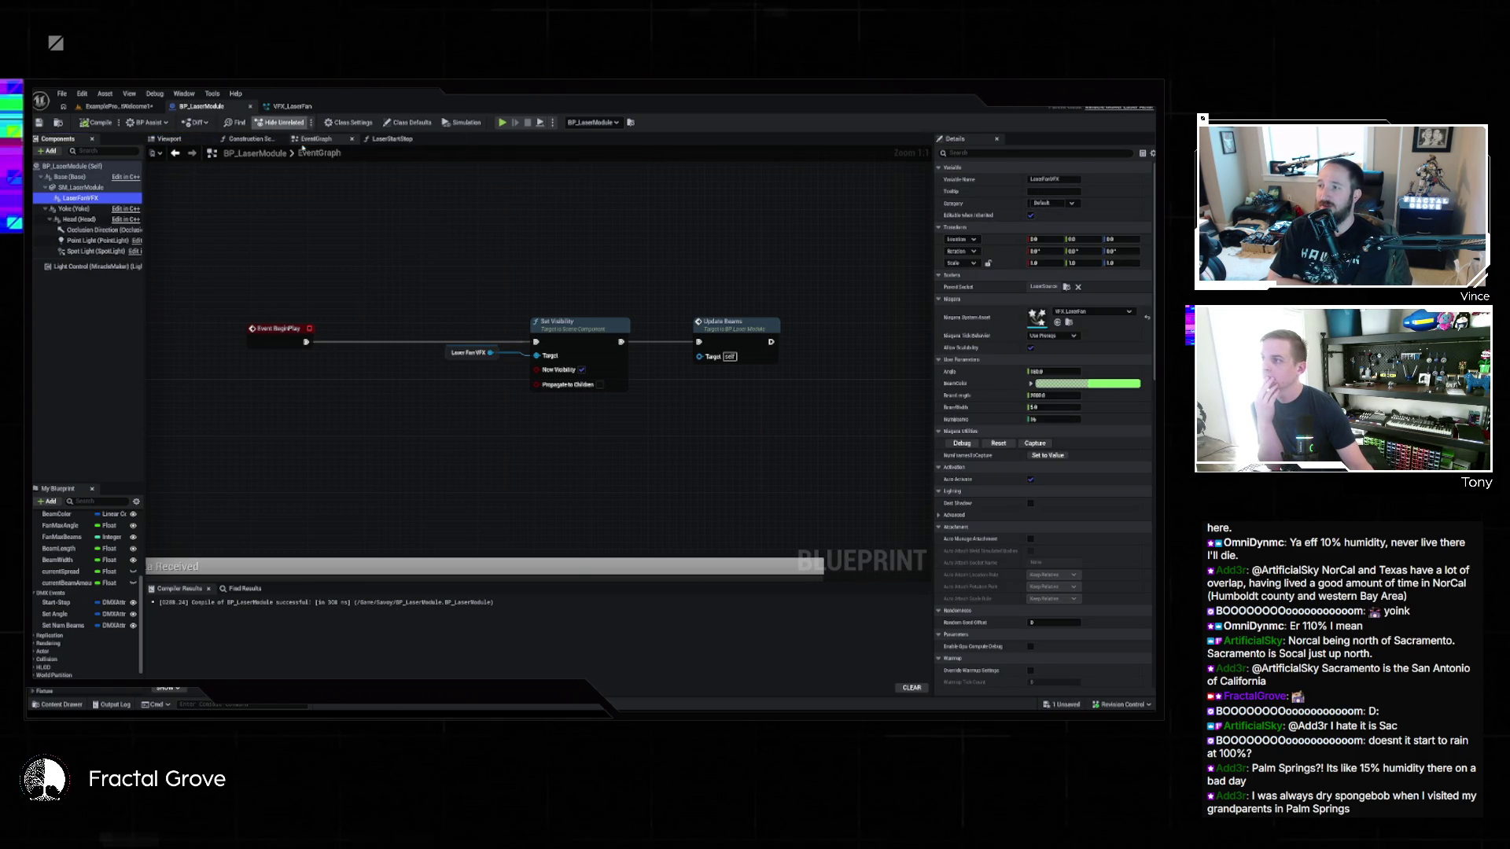
pyautogui.click(279, 122)
pyautogui.click(391, 138)
pyautogui.scroll(3, 578, 198)
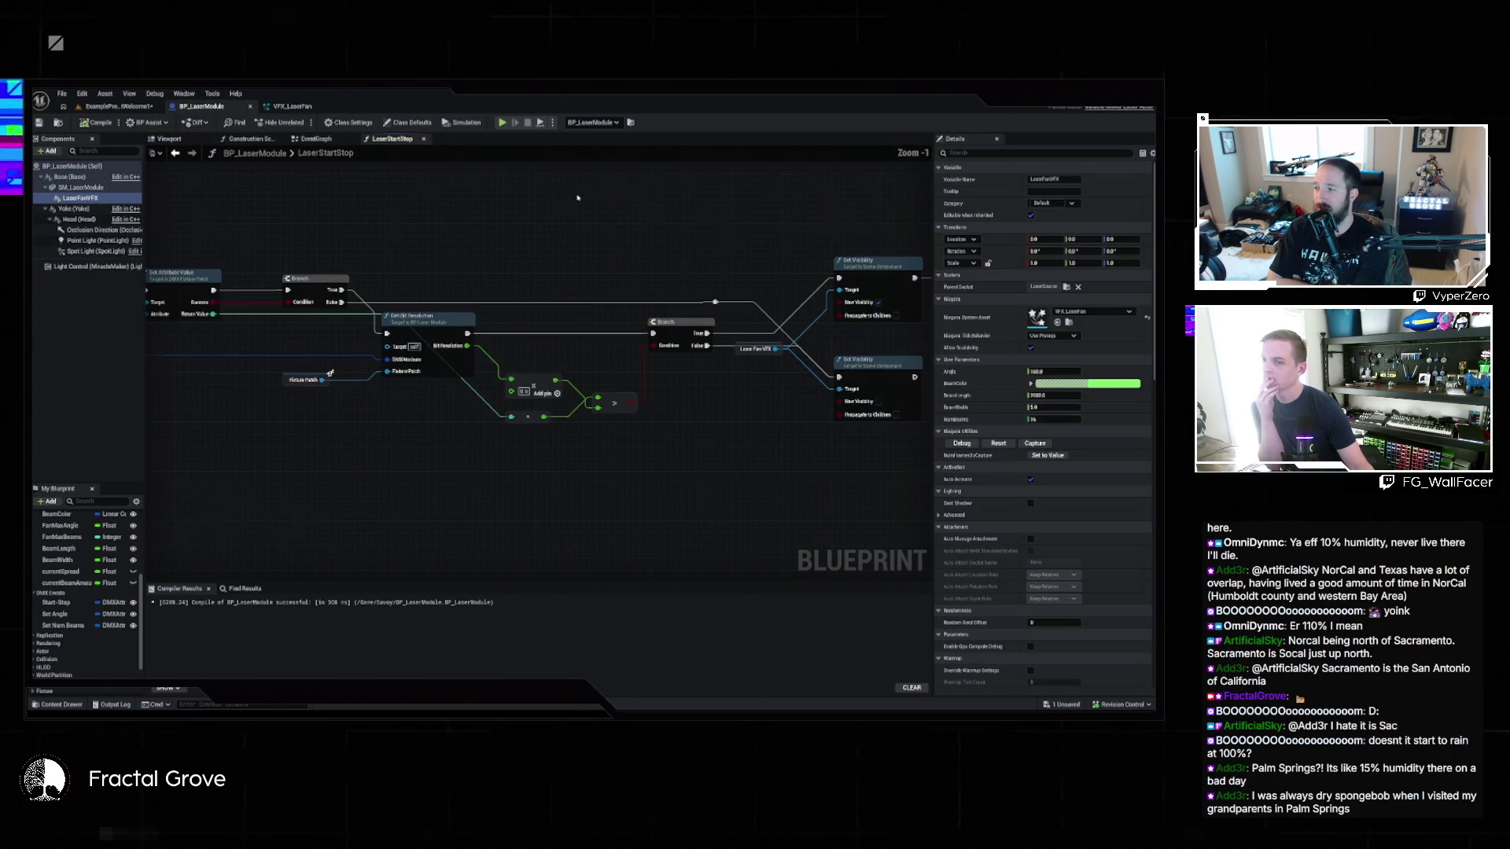
pyautogui.moveTo(460, 240)
pyautogui.mouseDown()
pyautogui.moveTo(639, 225)
pyautogui.moveTo(855, 239)
pyautogui.mouseUp()
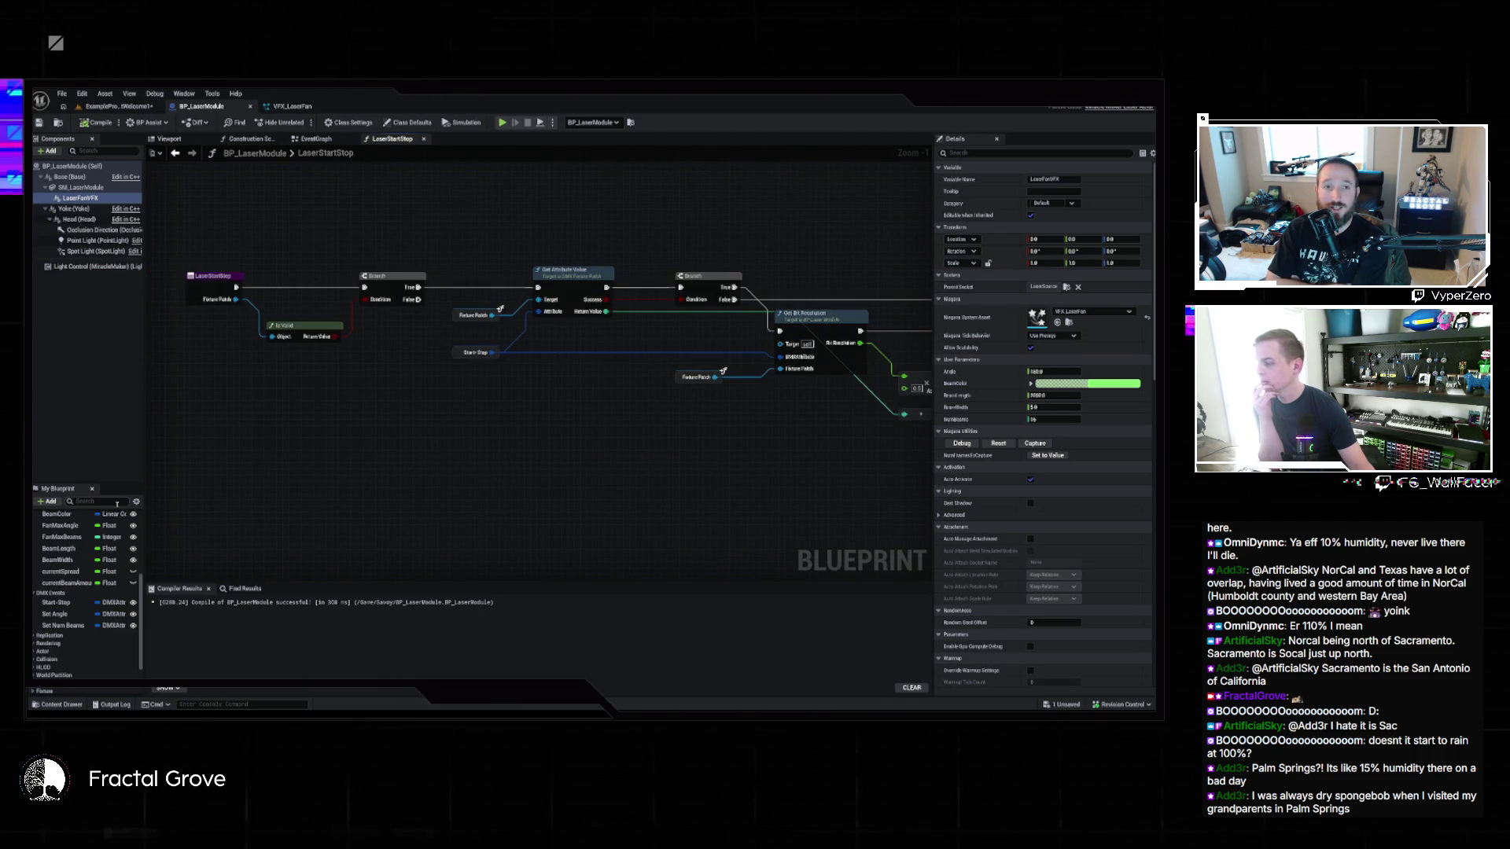
pyautogui.click(59, 614)
pyautogui.click(63, 626)
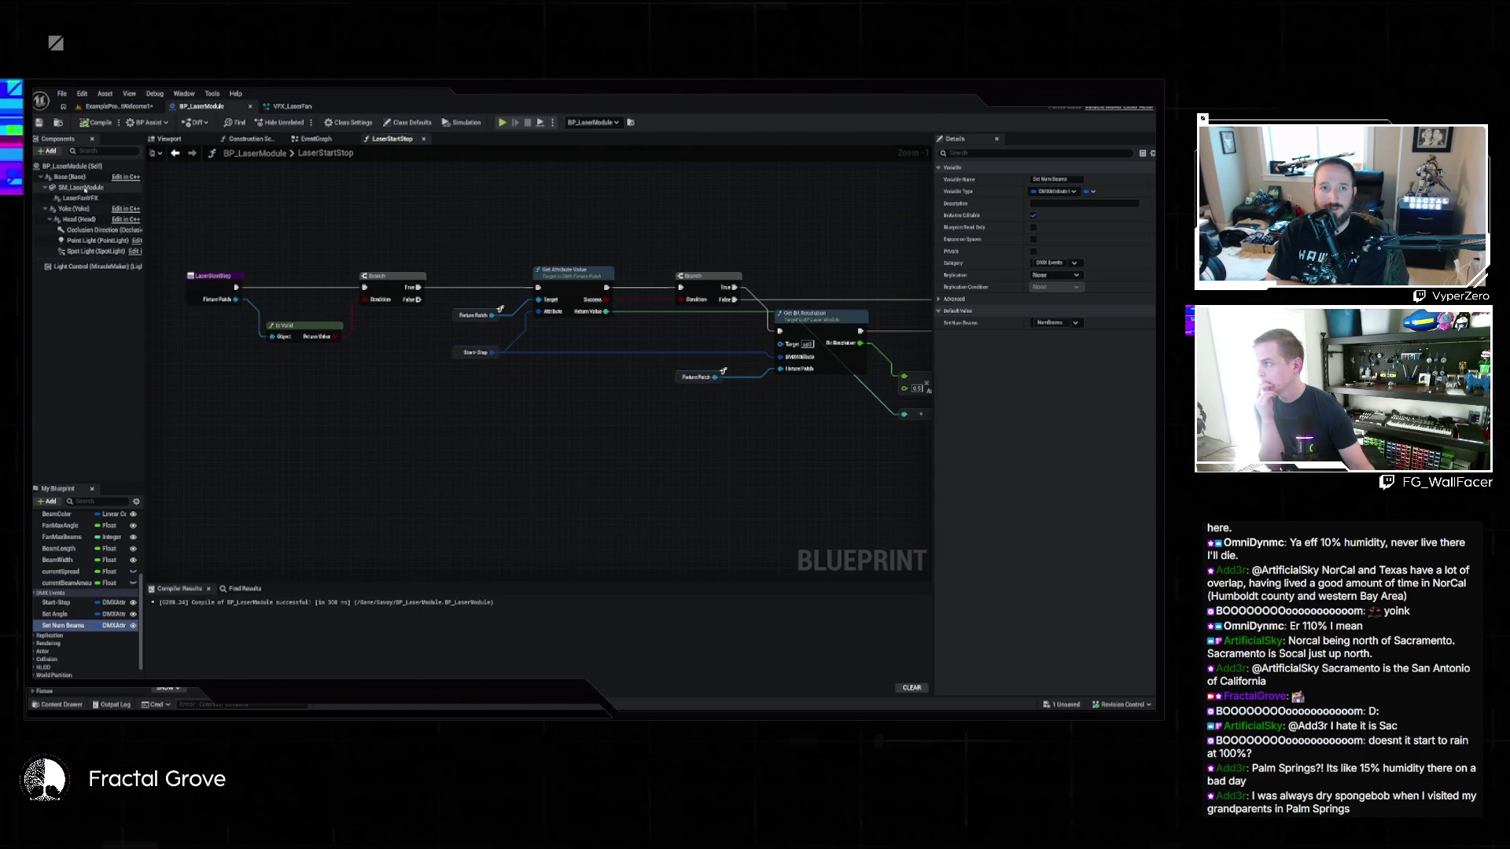
# Step: Parent the SM_LaserModule mesh under the Head component in Components
pyautogui.click(85, 188)
pyautogui.moveTo(82, 222); pyautogui.dragTo(82, 221)
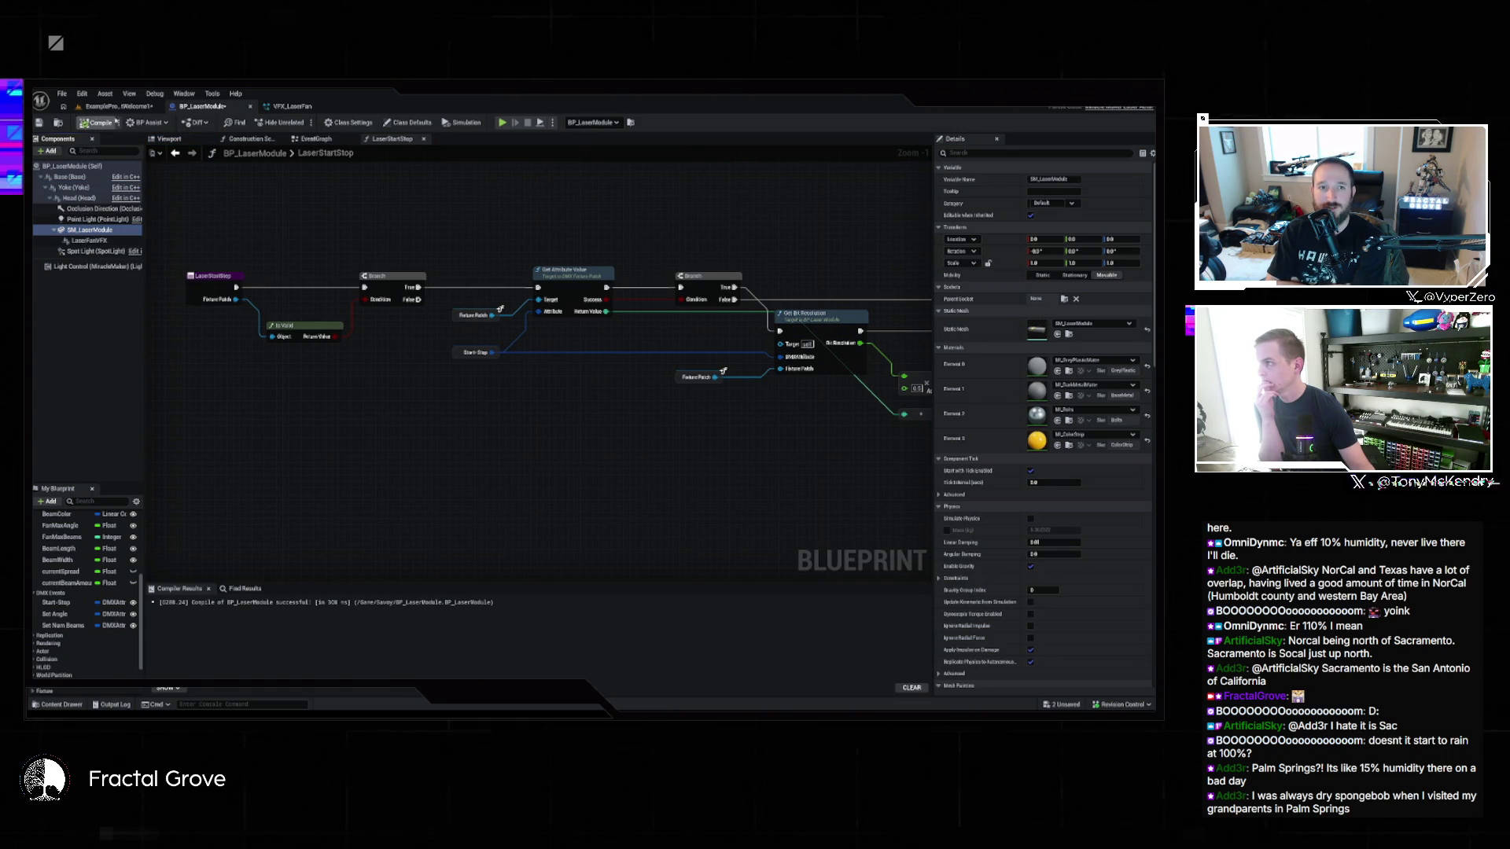
pyautogui.click(126, 106)
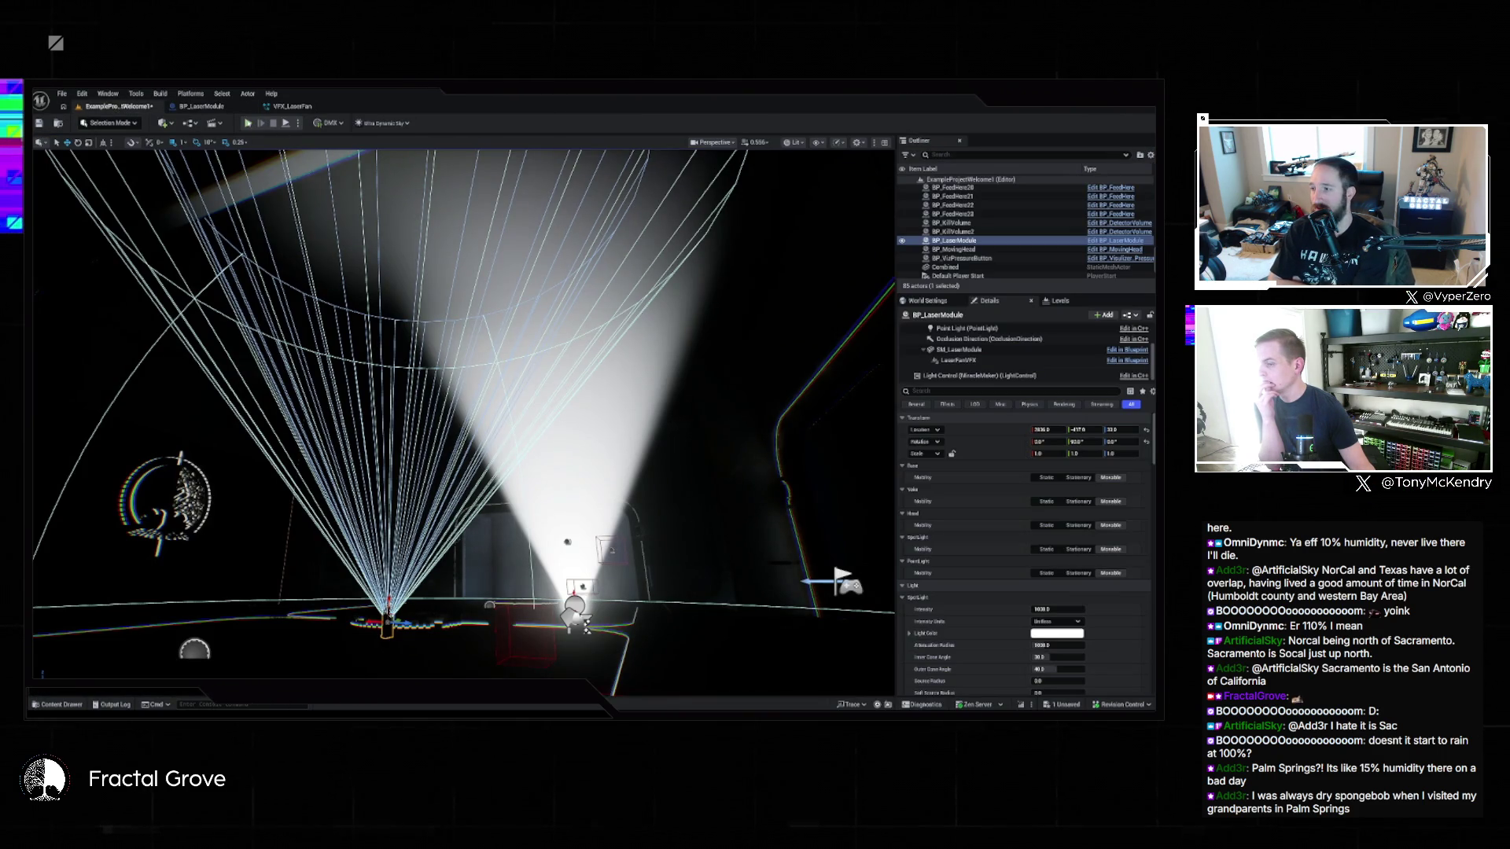
# Step: Start Play In Editor with Alt+P, free the mouse and switch to the Venue Control panel
pyautogui.hotkey('alt', 'p')
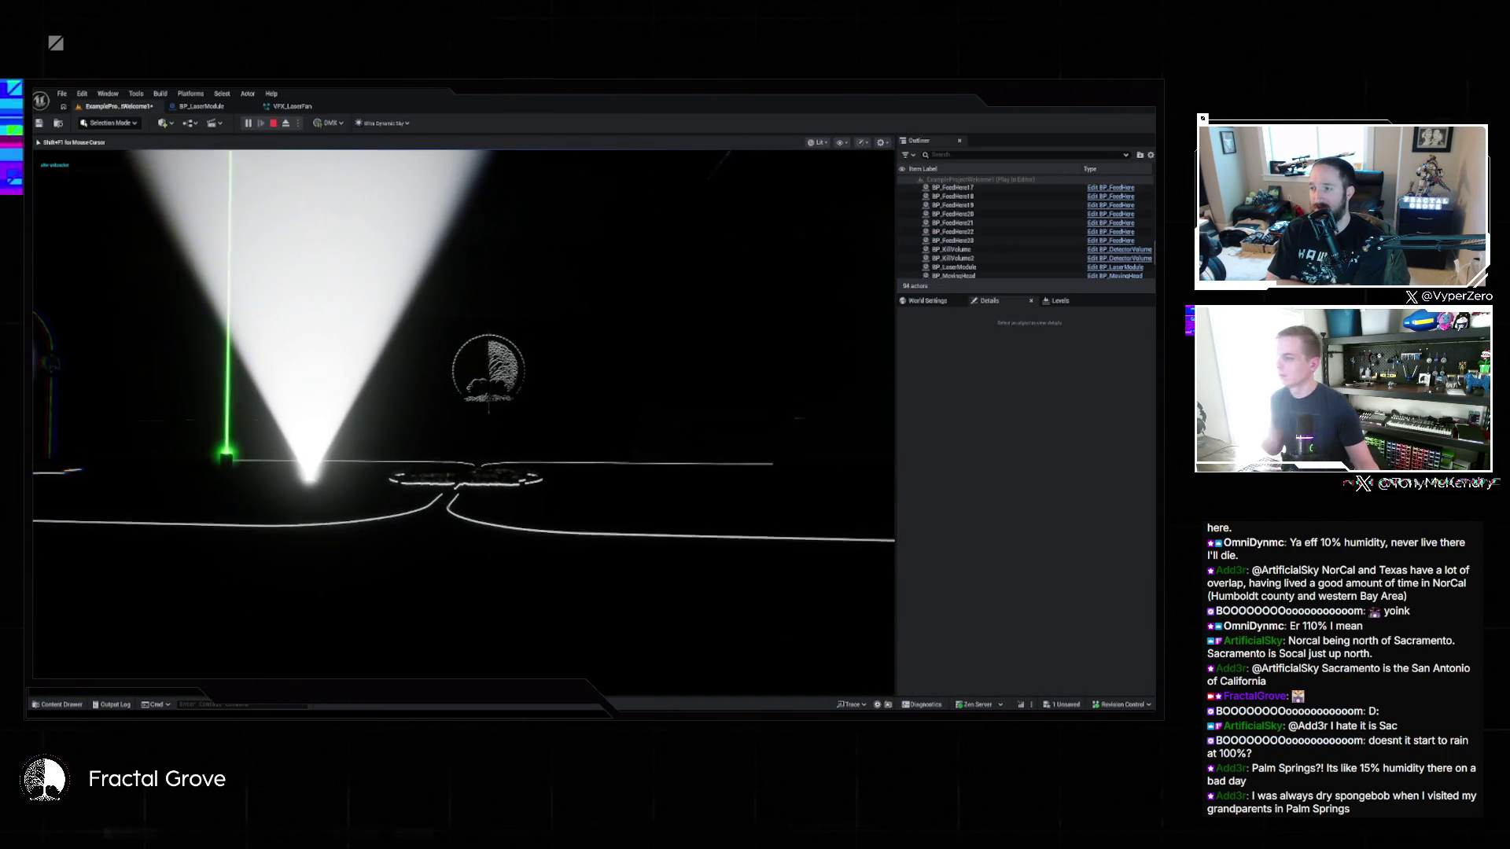
pyautogui.press('super')
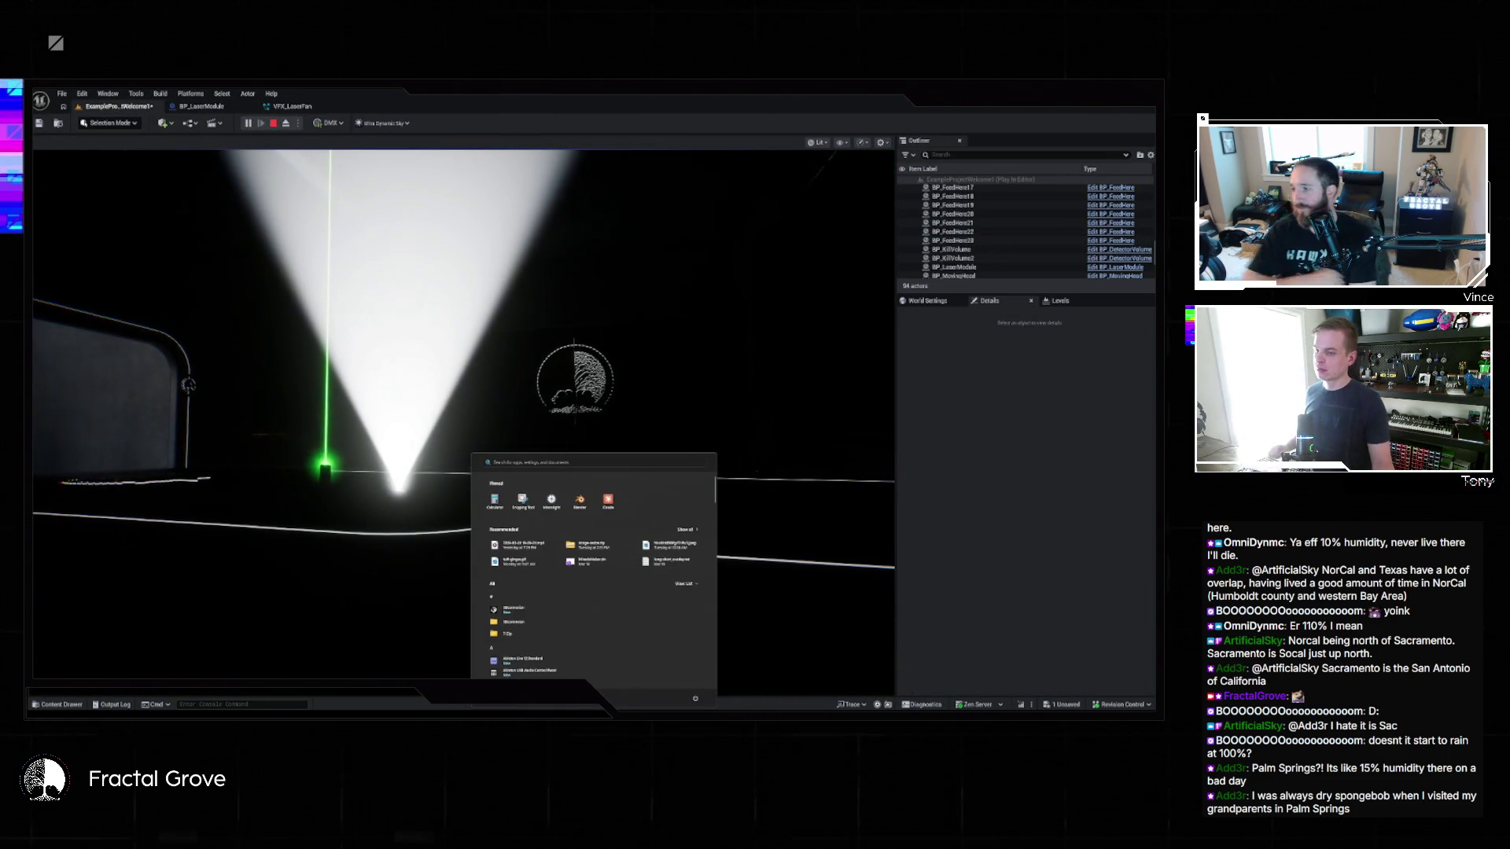
pyautogui.hotkey('alt', 'Tab')
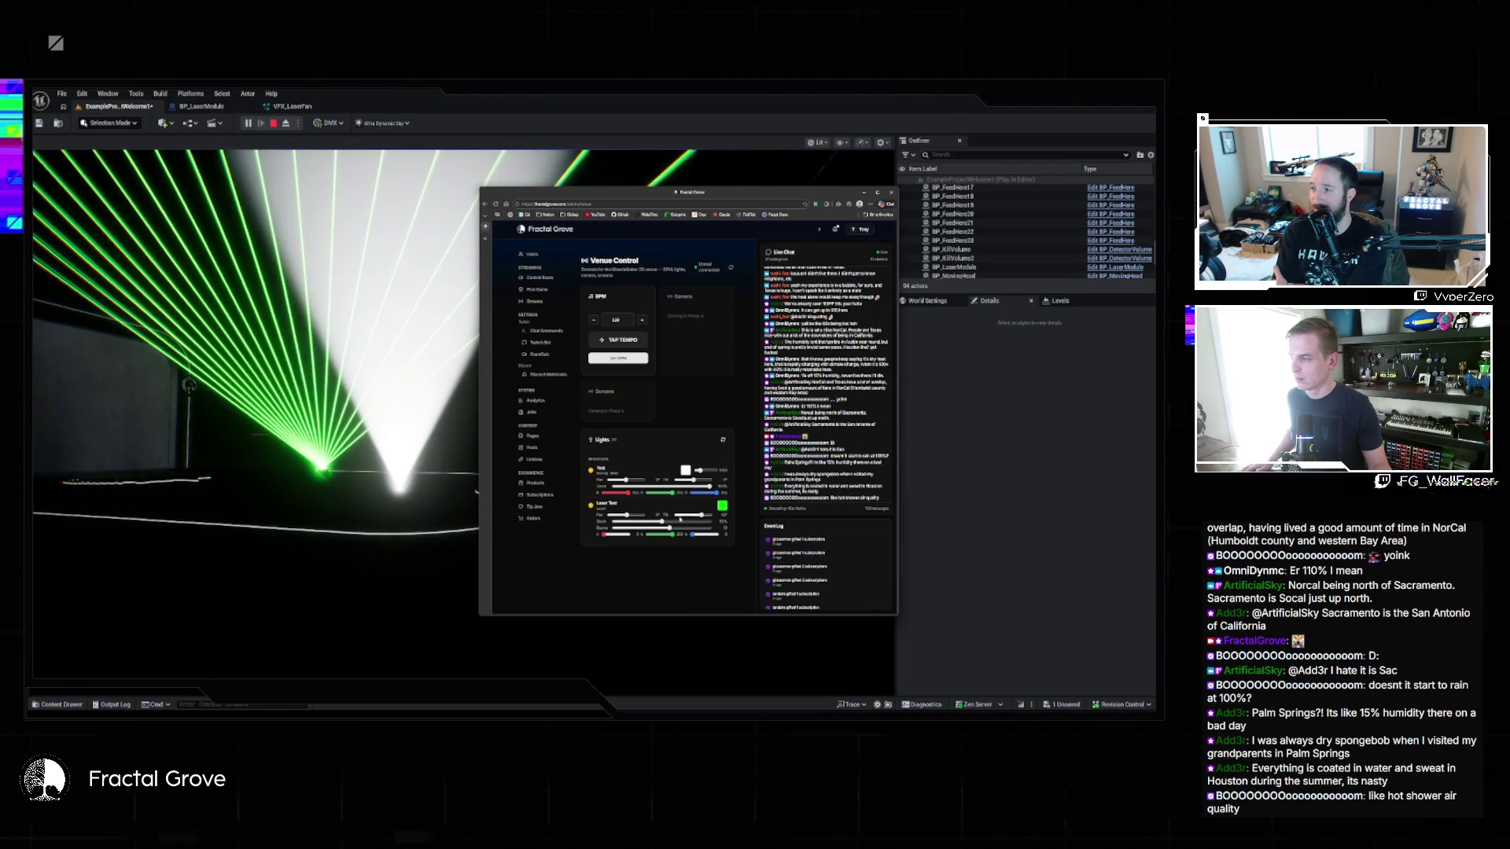
# Step: Widen the laser fan, turn it blue and tilt the beams down across the floor
pyautogui.moveTo(678, 517)
pyautogui.mouseDown()
pyautogui.moveTo(705, 517)
pyautogui.moveTo(624, 534)
pyautogui.moveTo(723, 536)
pyautogui.mouseUp()
pyautogui.moveTo(627, 536)
pyautogui.mouseDown()
pyautogui.moveTo(603, 535)
pyautogui.moveTo(627, 515)
pyautogui.mouseUp()
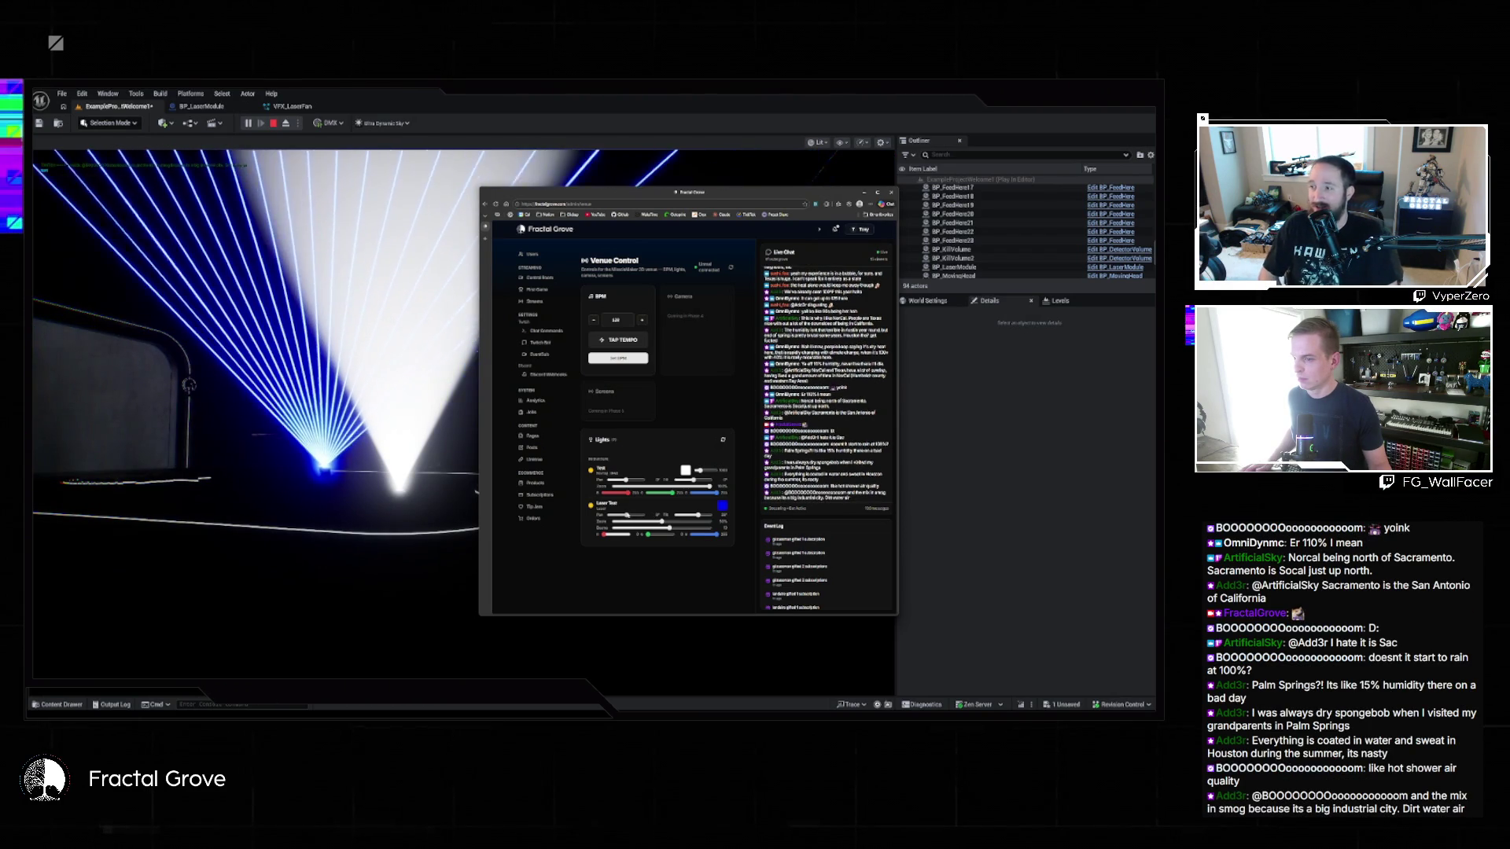
pyautogui.moveTo(697, 515)
pyautogui.mouseDown()
pyautogui.moveTo(710, 516)
pyautogui.moveTo(676, 516)
pyautogui.moveTo(710, 516)
pyautogui.mouseUp()
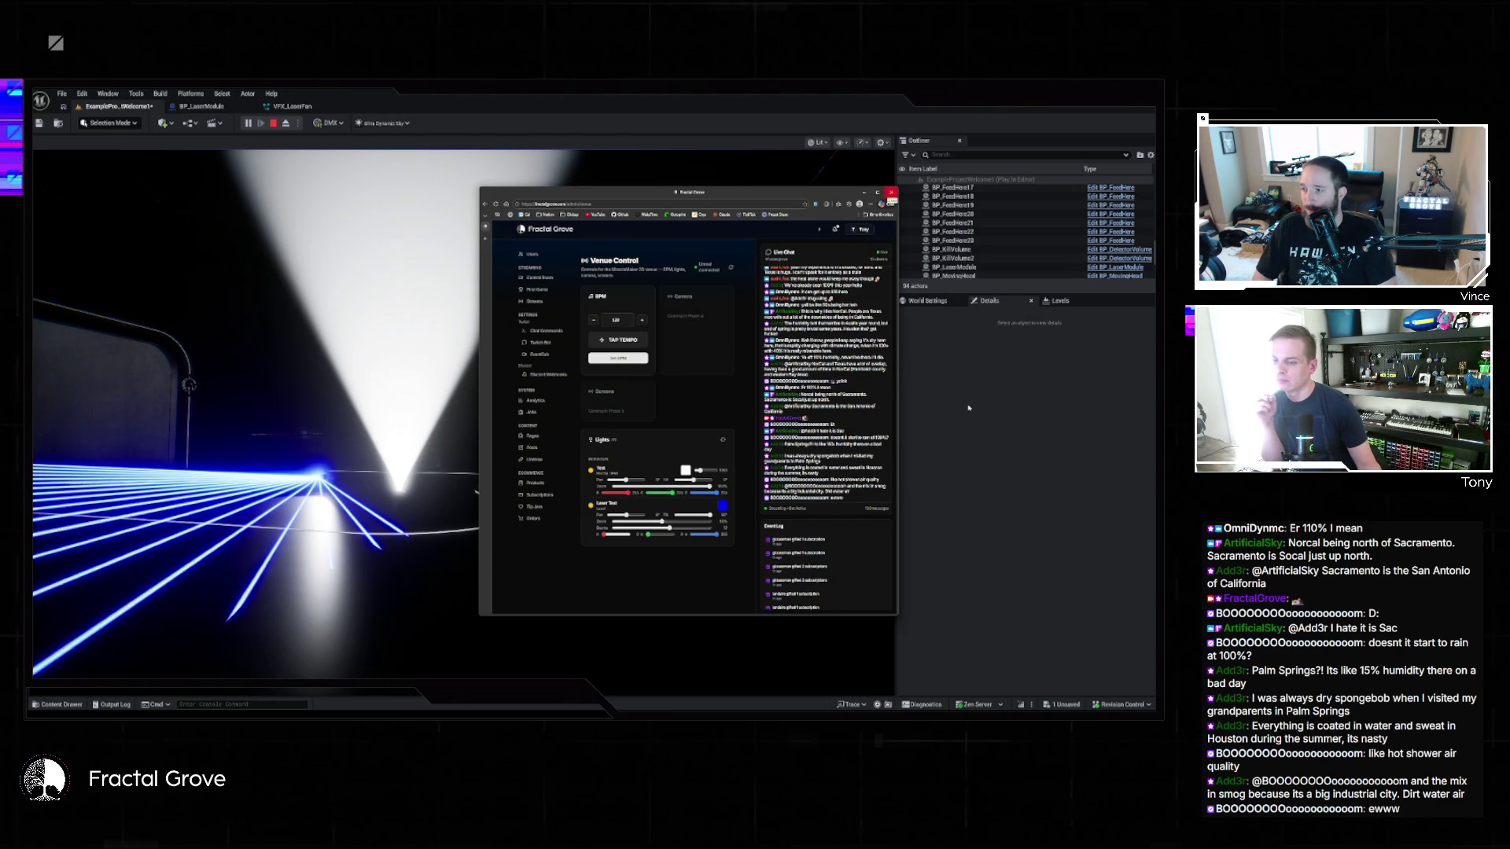
pyautogui.hotkey('alt', 'Tab')
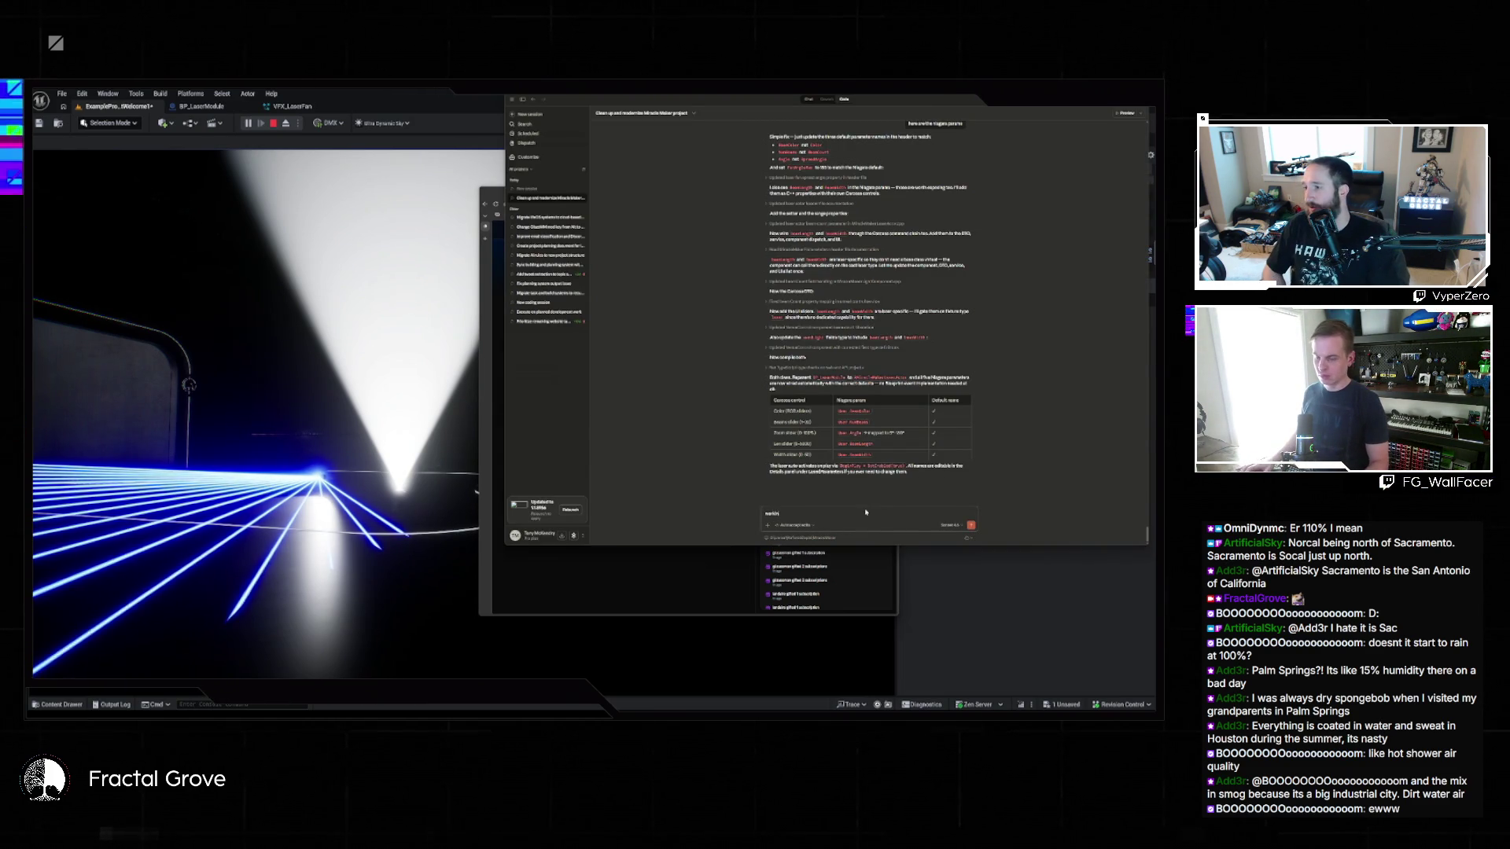
# Step: Send Claude a two-line follow-up: it works, use a non-zero default angle, disable the spotlight
pyautogui.write("- let's test")
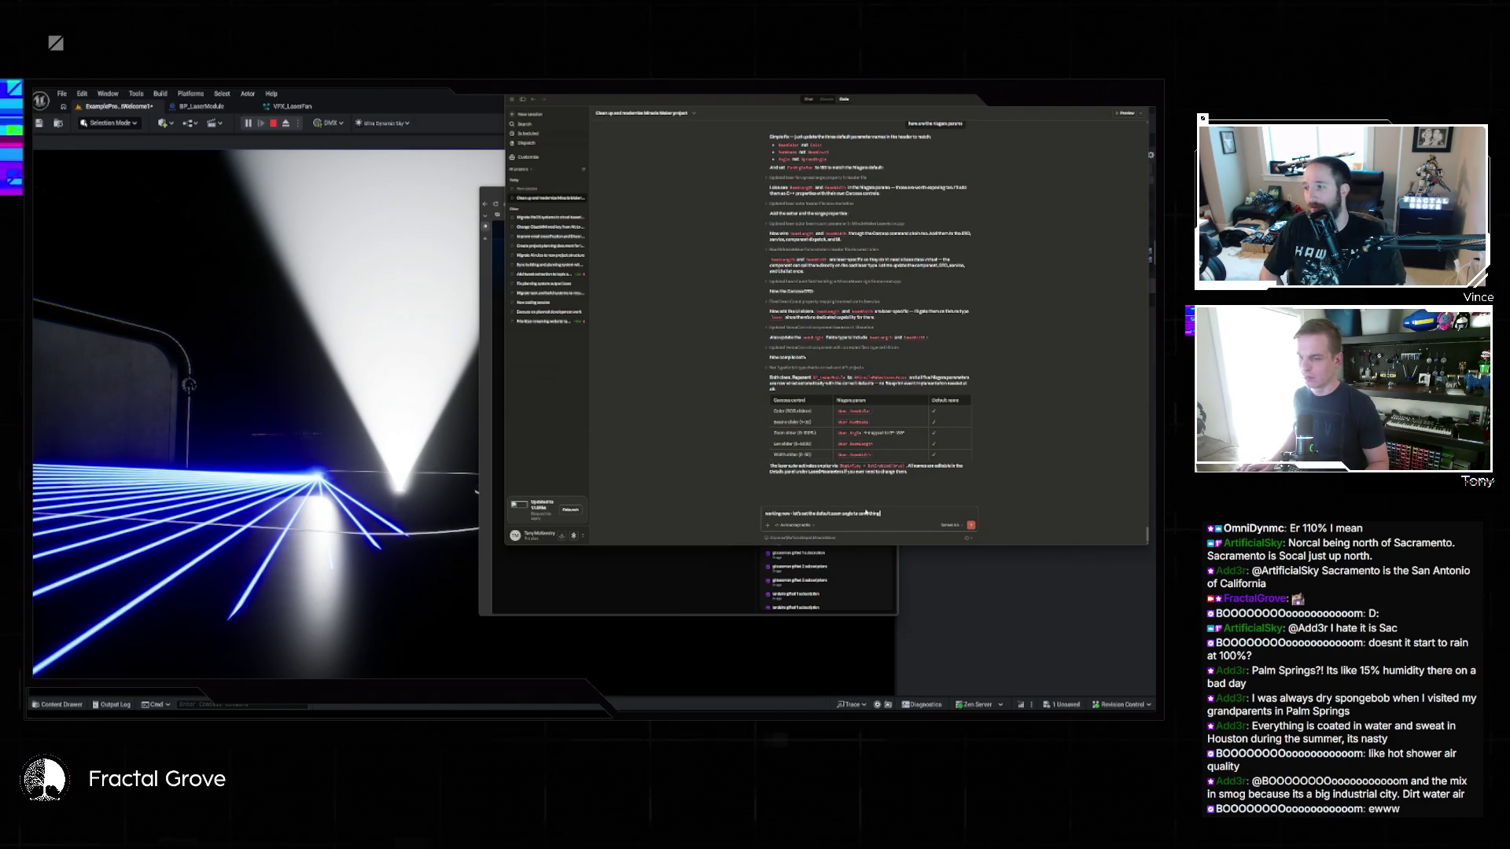
pyautogui.write('l')
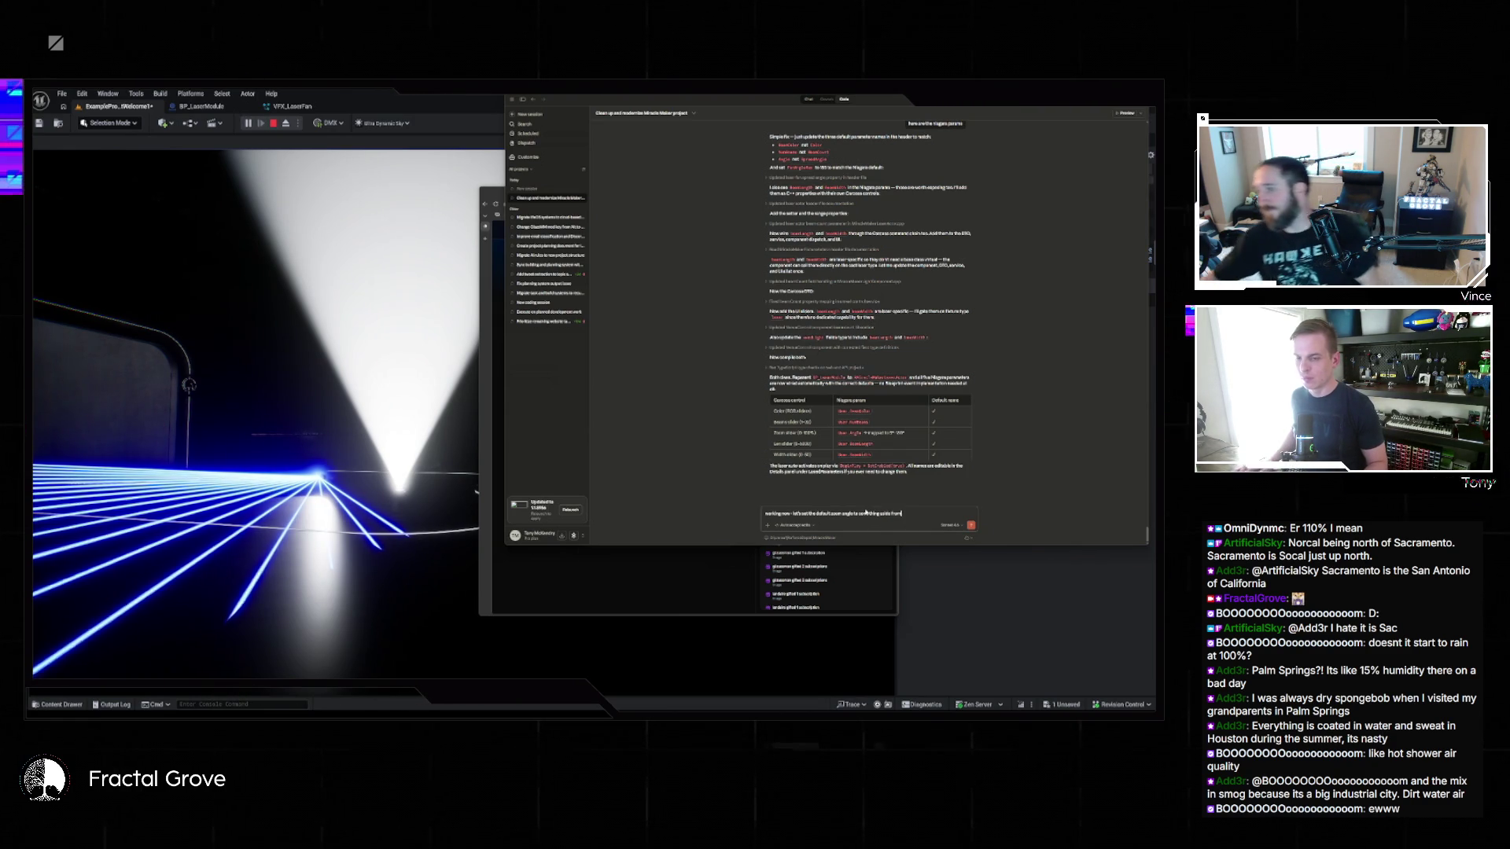
pyautogui.write(' 0')
pyautogui.hotkey('shift', 'Return')
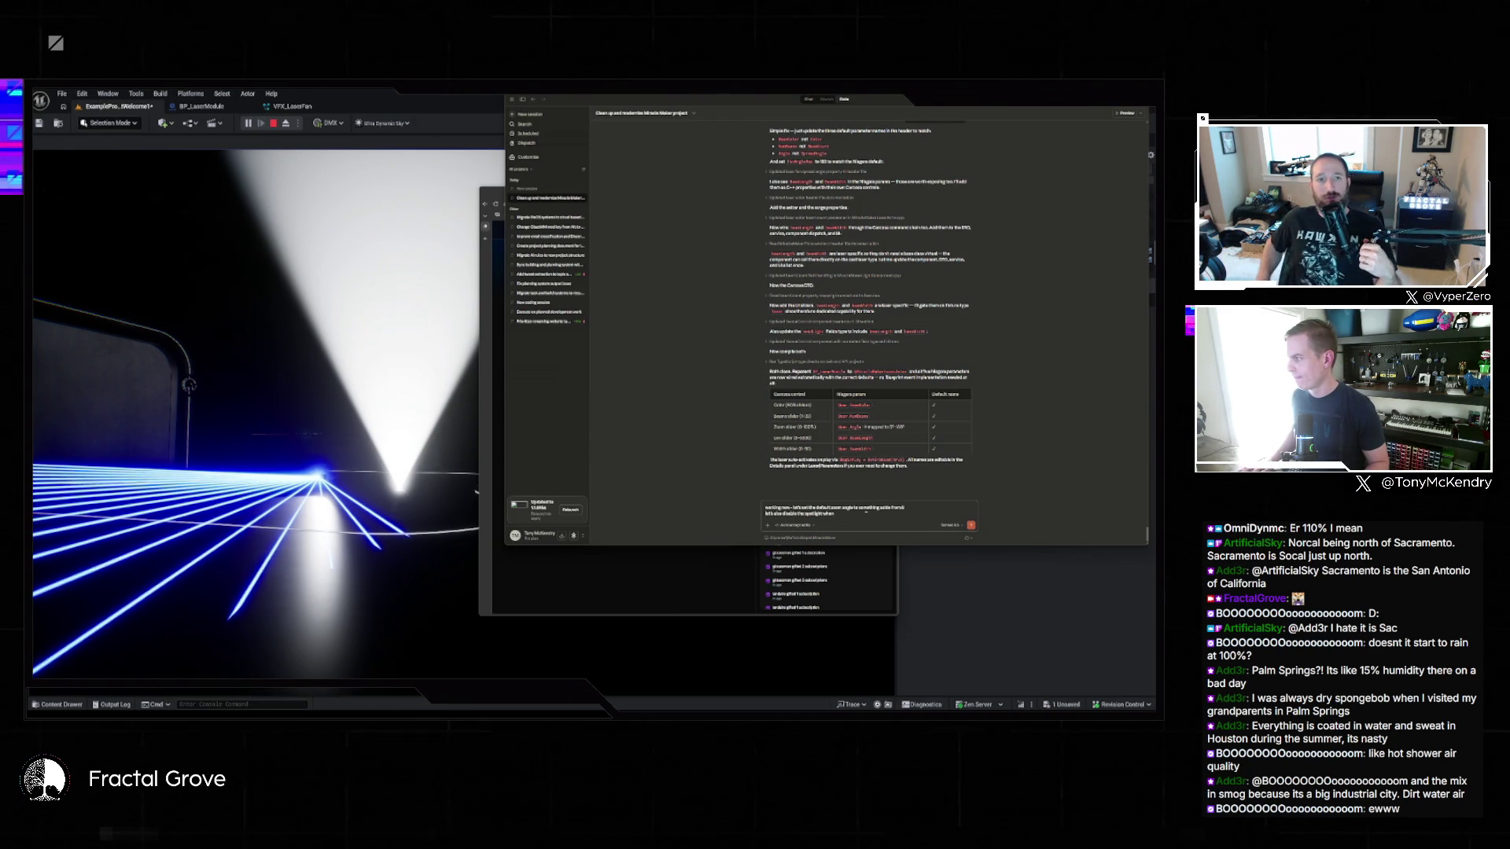
pyautogui.write(' its a laser')
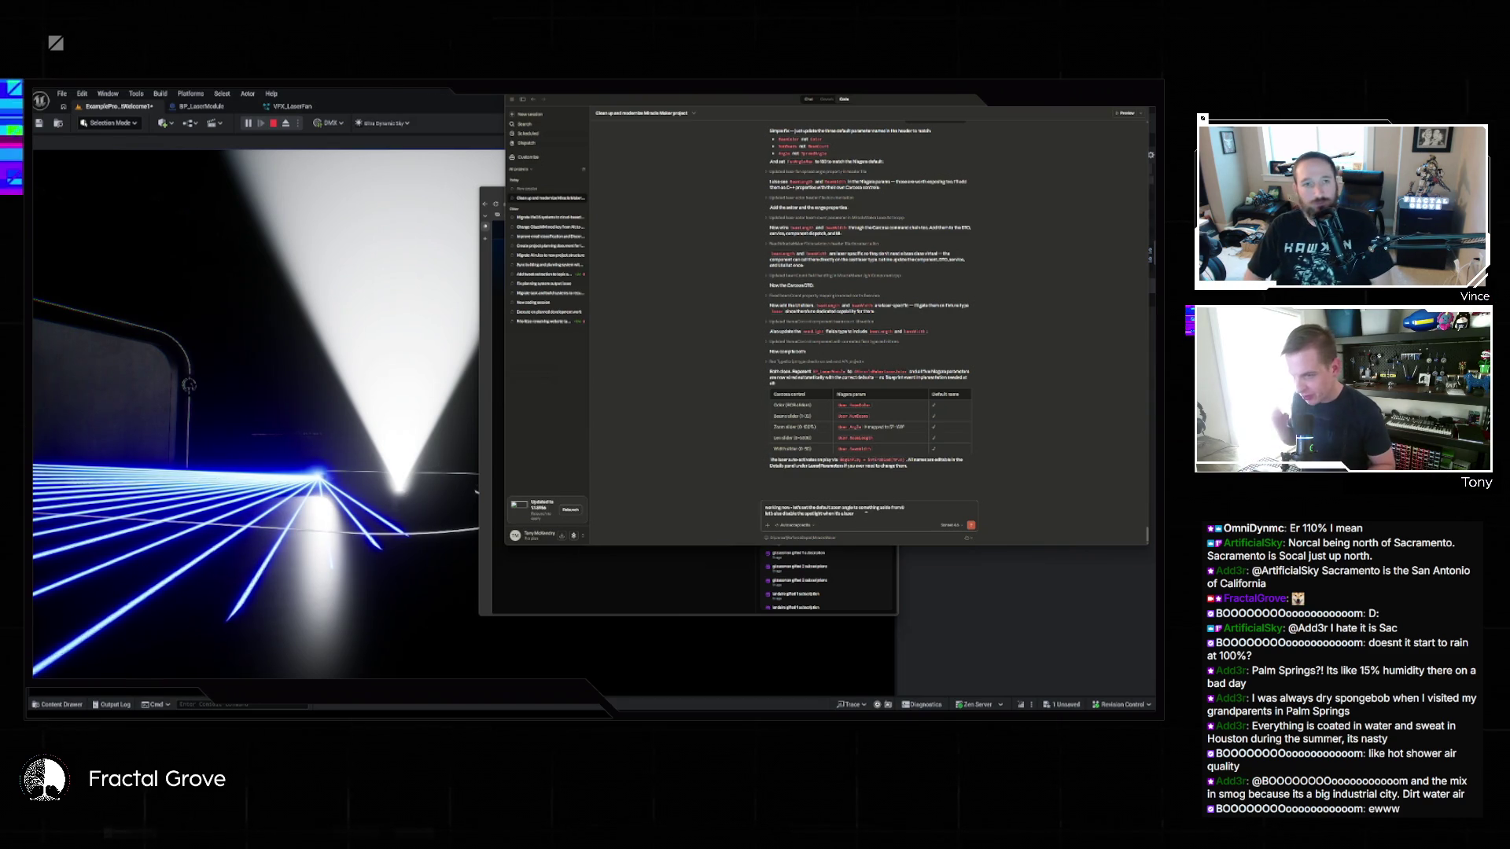
pyautogui.press('Return')
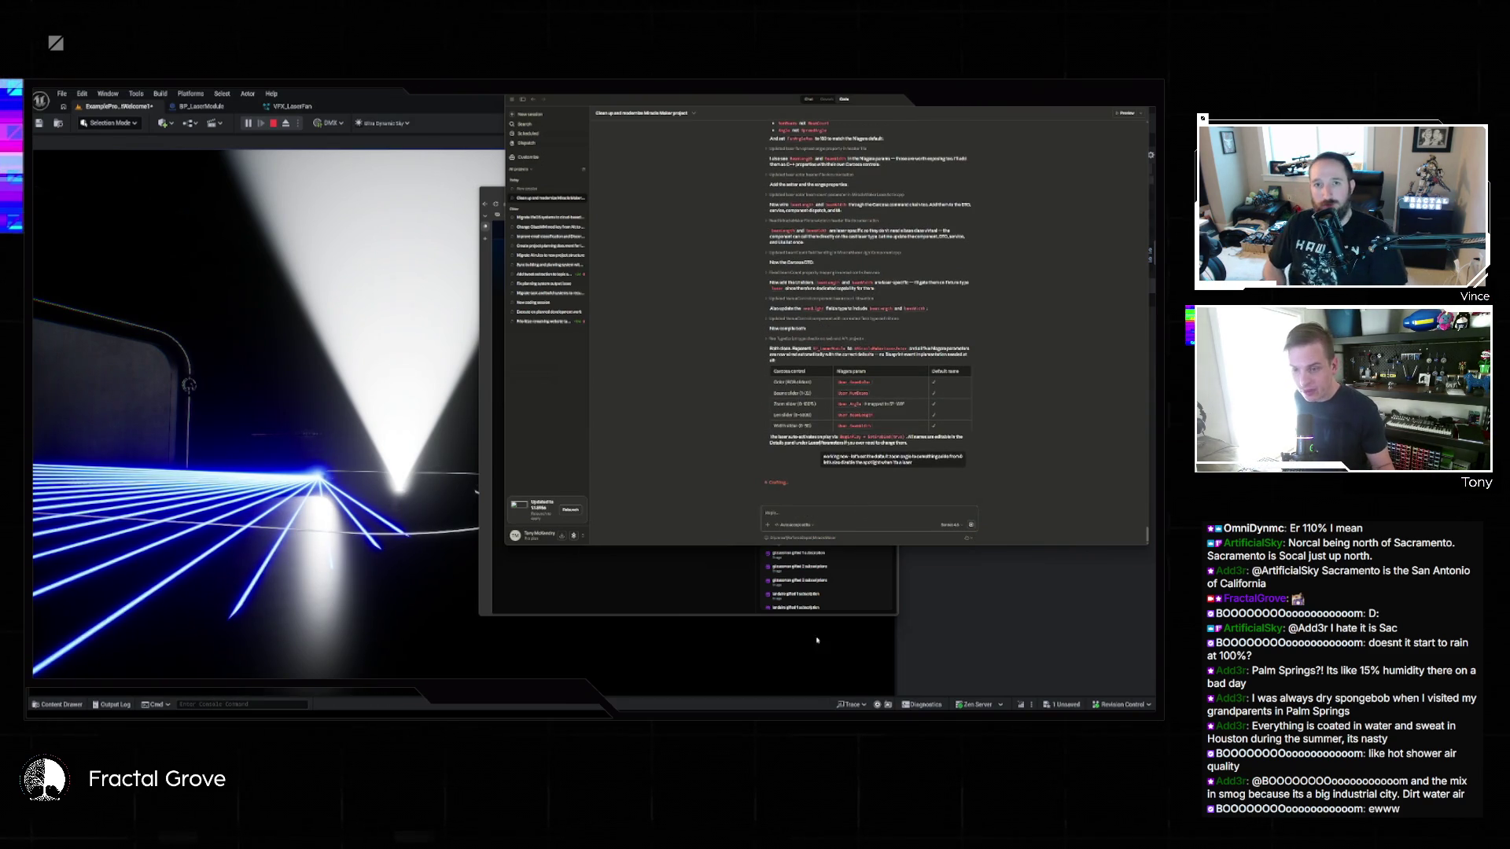
pyautogui.click(1053, 588)
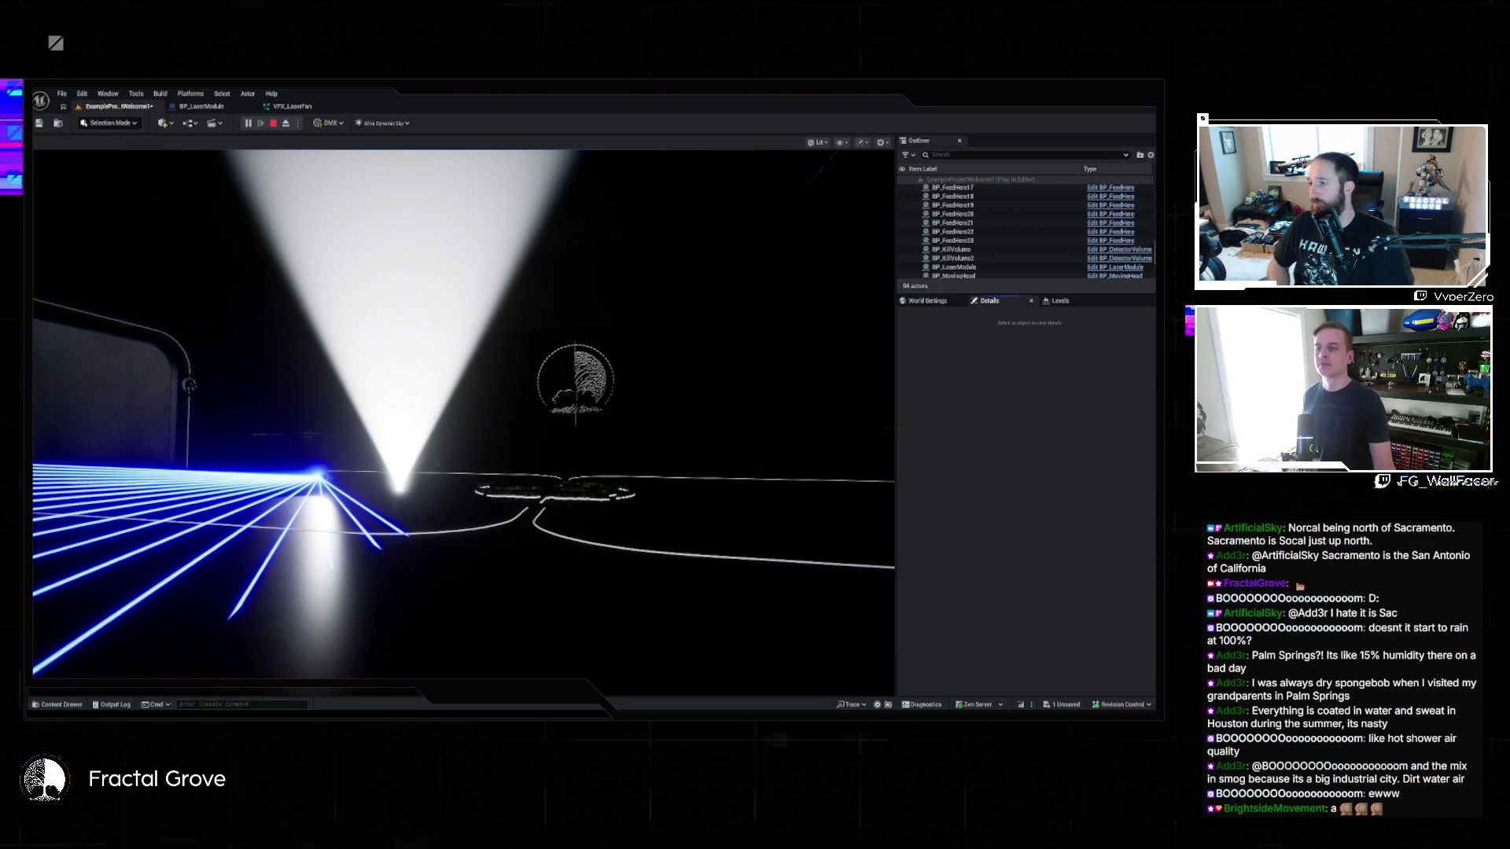
# Step: Close Unreal with Don't Save, then Send and Close the crash report
pyautogui.hotkey('ctrl', 's')
pyautogui.click(569, 465)
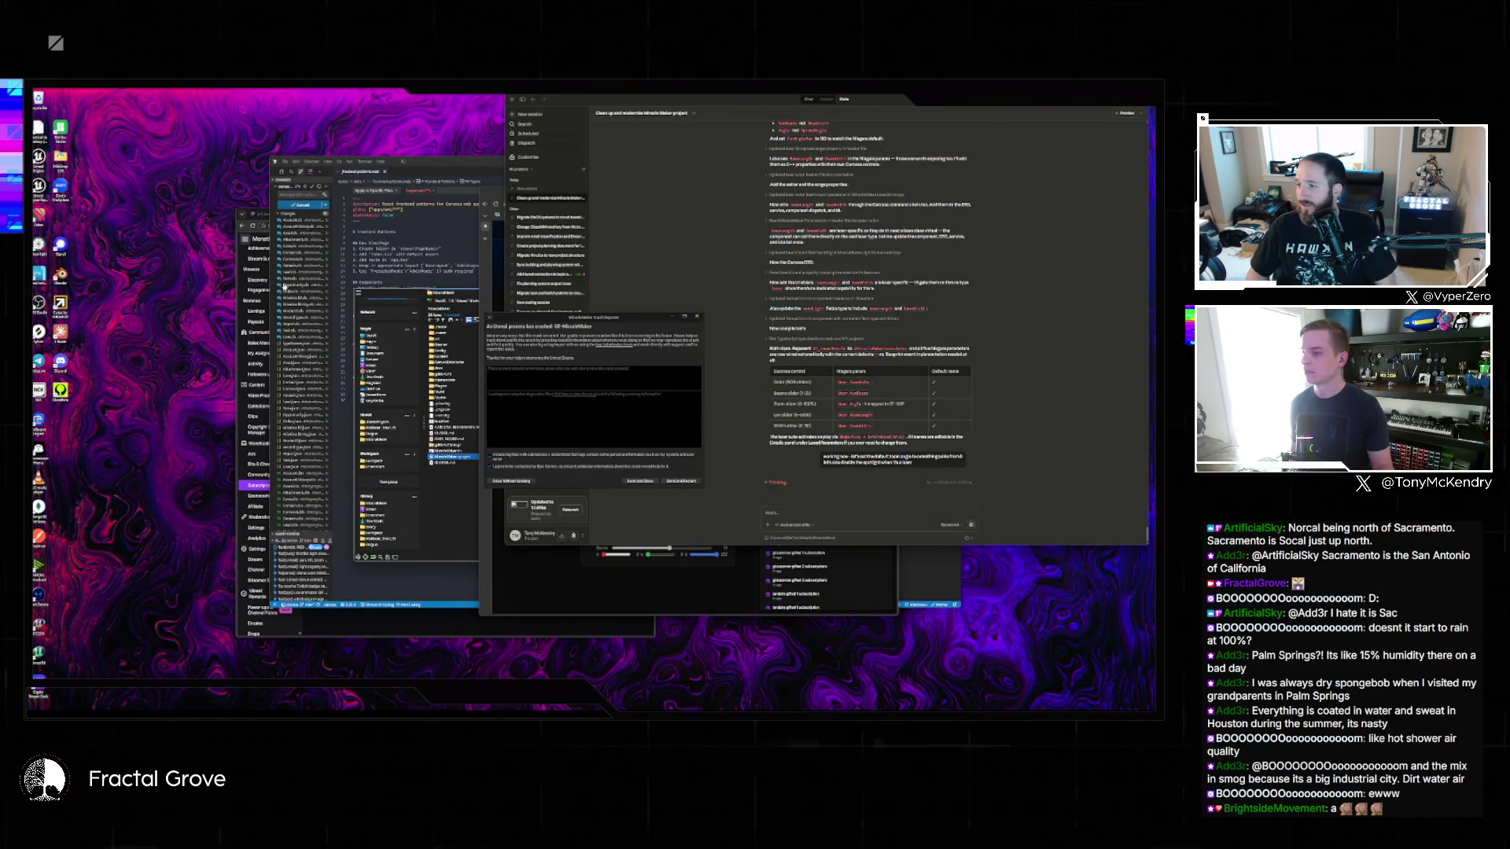
pyautogui.click(643, 482)
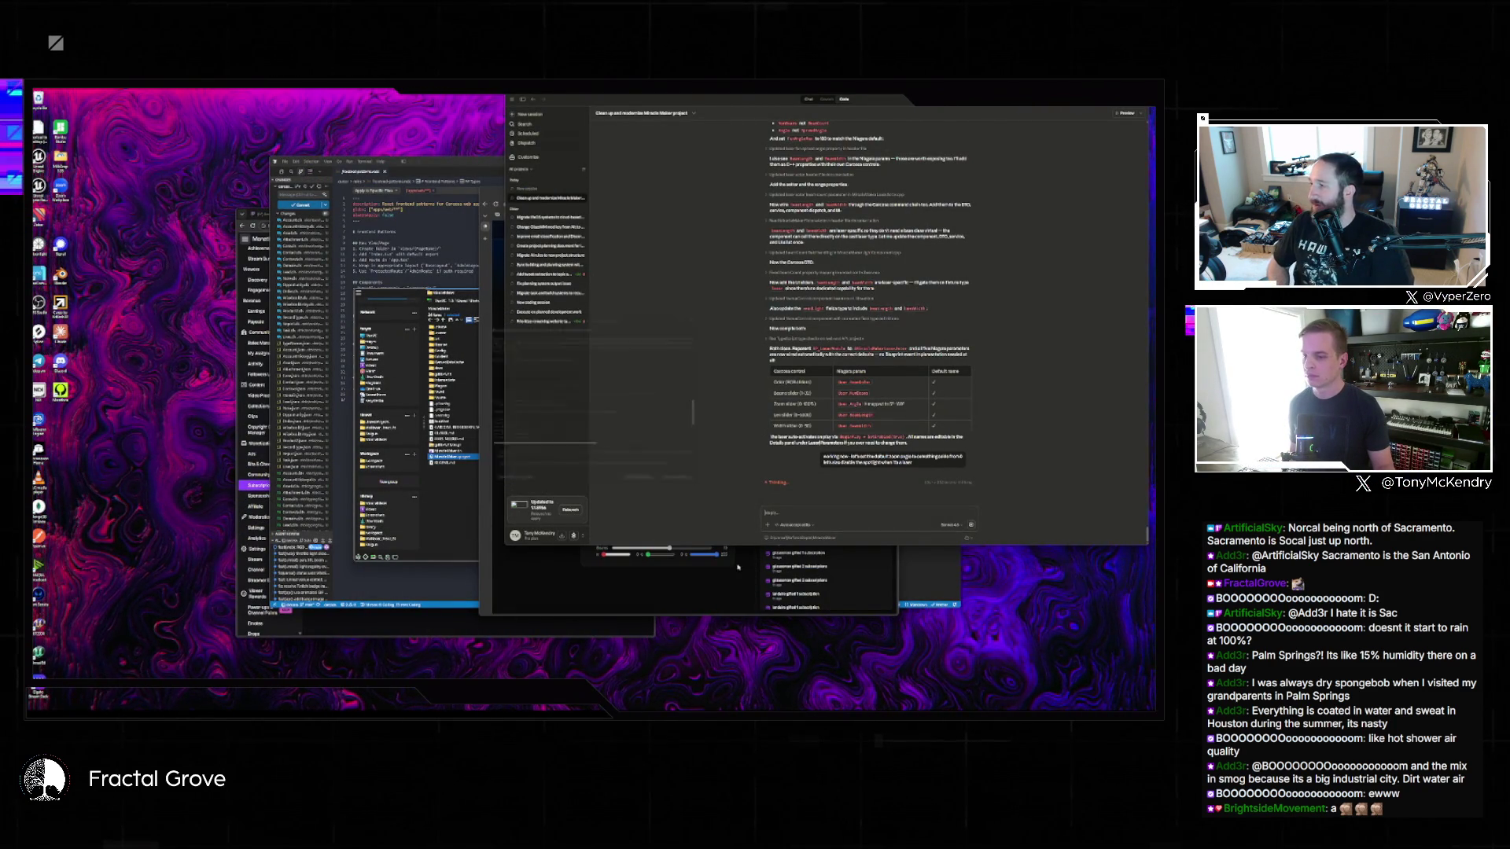